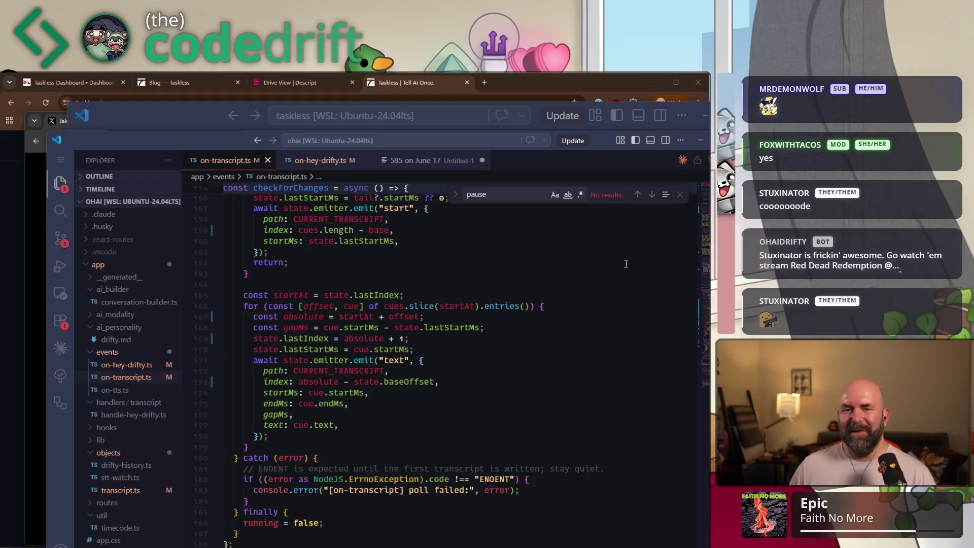
# - Switch to on-hey-drifty.ts, glance at the taskless.io page in Chrome, then return to the code
pyautogui.hotkey('ctrl', 'Tab')
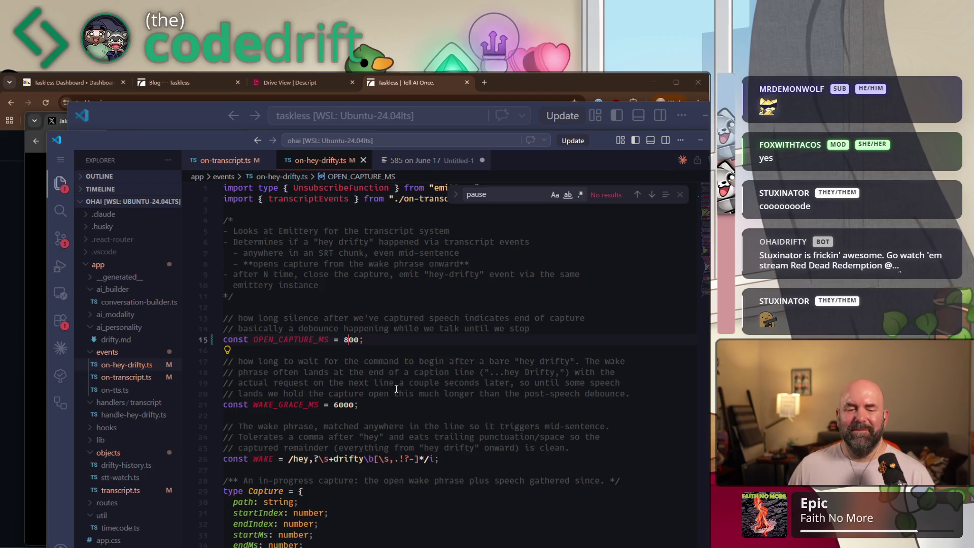
pyautogui.click(435, 82)
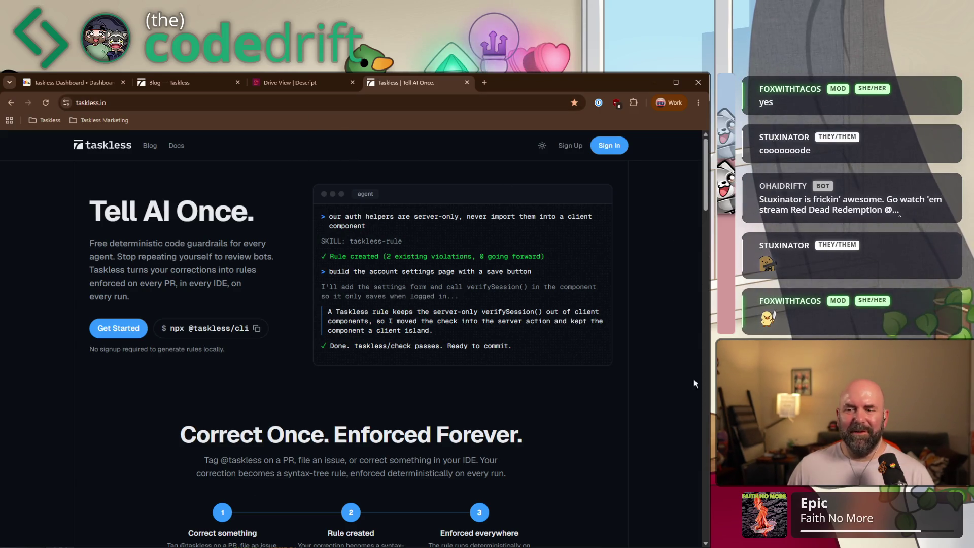
pyautogui.hotkey('alt', 'Tab')
# - Scroll down and back up through on-hey-drifty.ts to read its capture logic
pyautogui.scroll(-2, 425, 338)
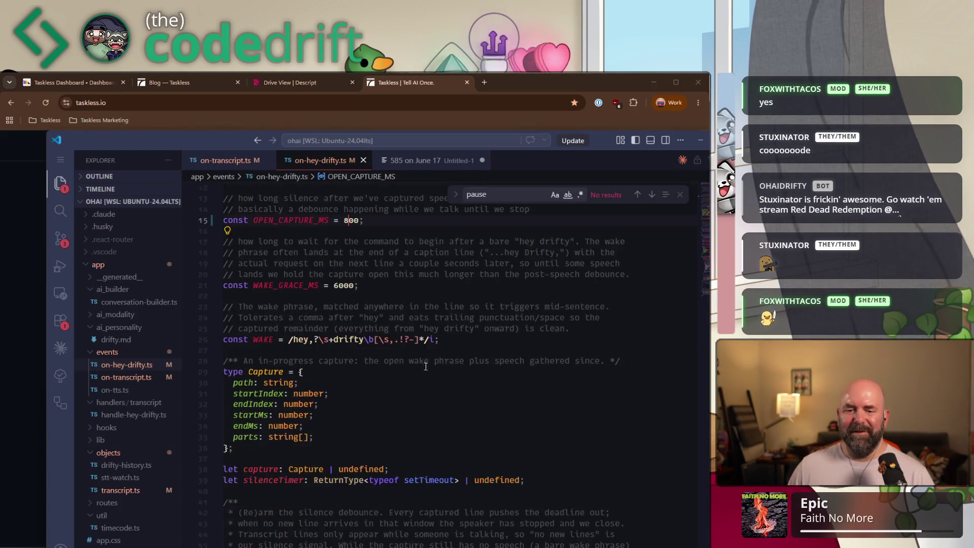
pyautogui.scroll(-4, 431, 350)
pyautogui.click(440, 360)
pyautogui.scroll(-3, 440, 360)
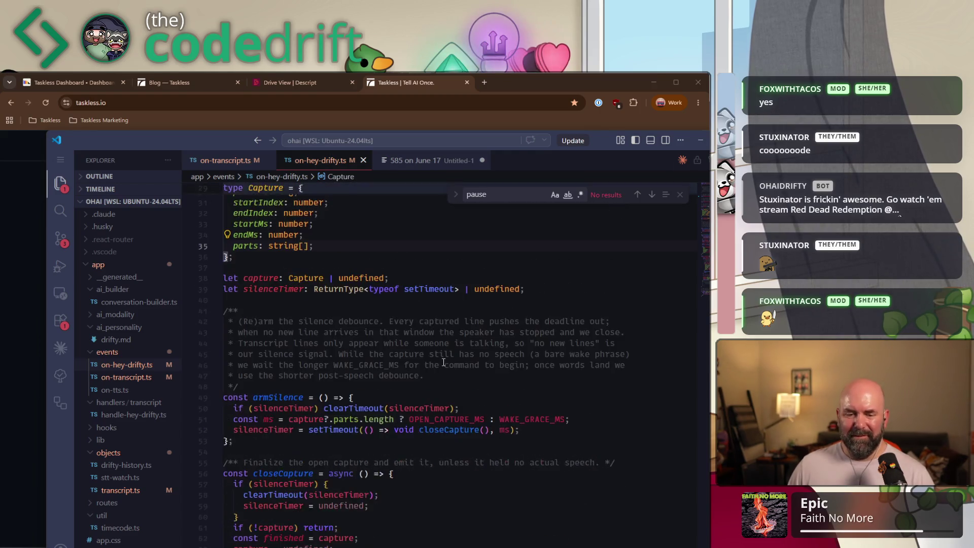
pyautogui.scroll(-7, 452, 363)
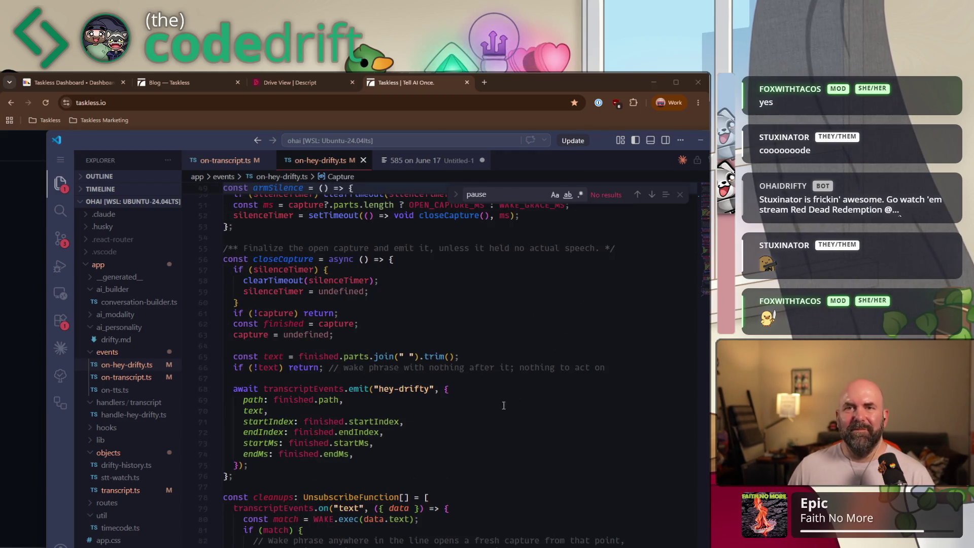
pyautogui.scroll(-3, 460, 386)
pyautogui.scroll(-3, 458, 421)
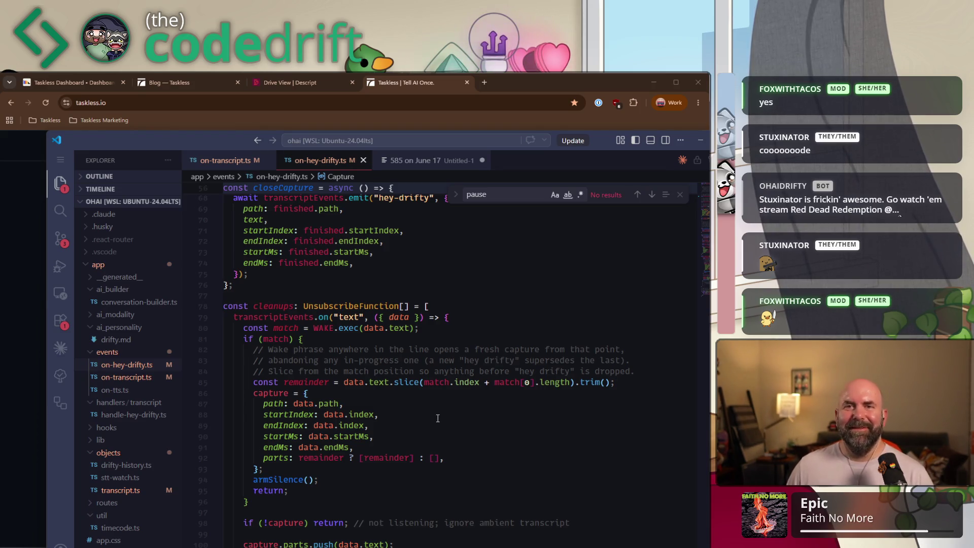
pyautogui.scroll(-3, 441, 422)
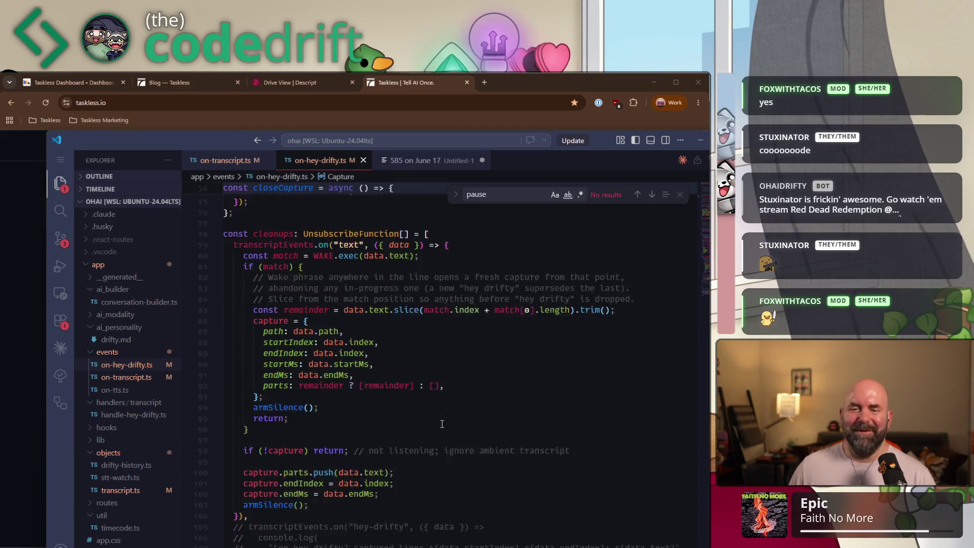
pyautogui.scroll(-2, 652, 288)
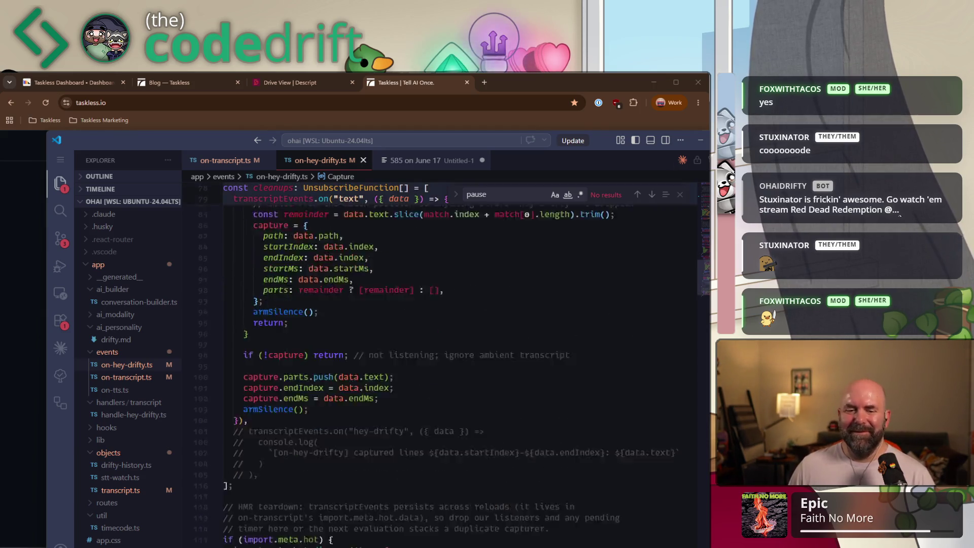
pyautogui.scroll(-4, 652, 288)
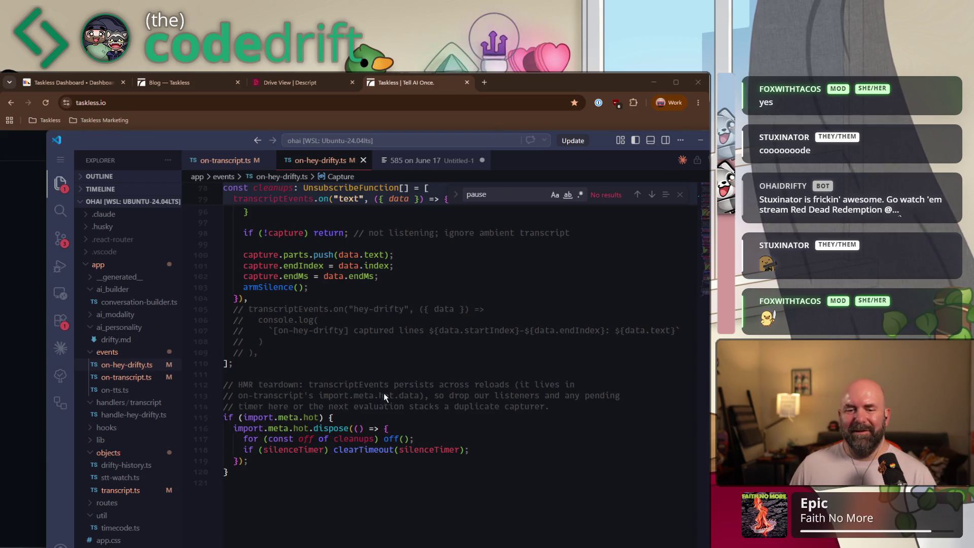
pyautogui.scroll(3, 391, 397)
pyautogui.scroll(3, 344, 399)
pyautogui.scroll(1, 339, 394)
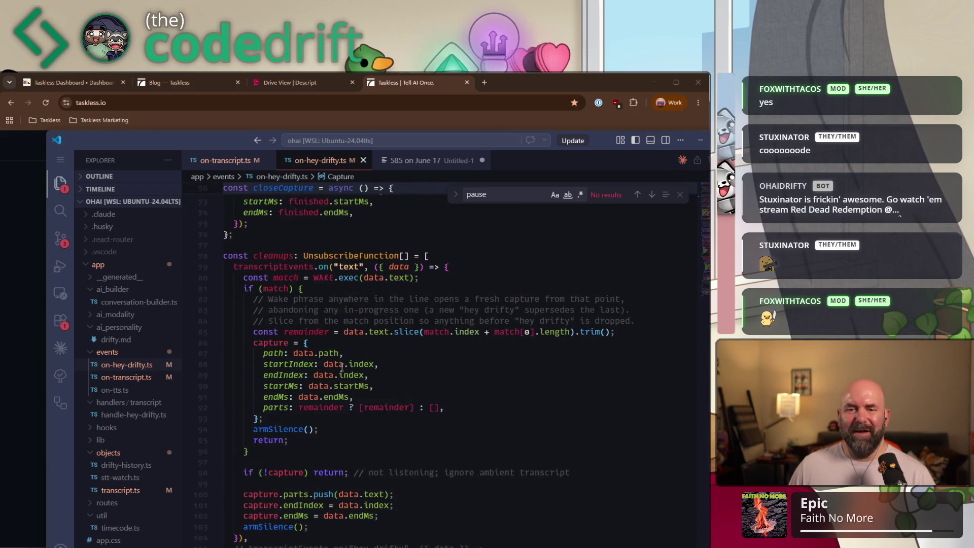
pyautogui.scroll(3, 362, 352)
pyautogui.scroll(2, 363, 355)
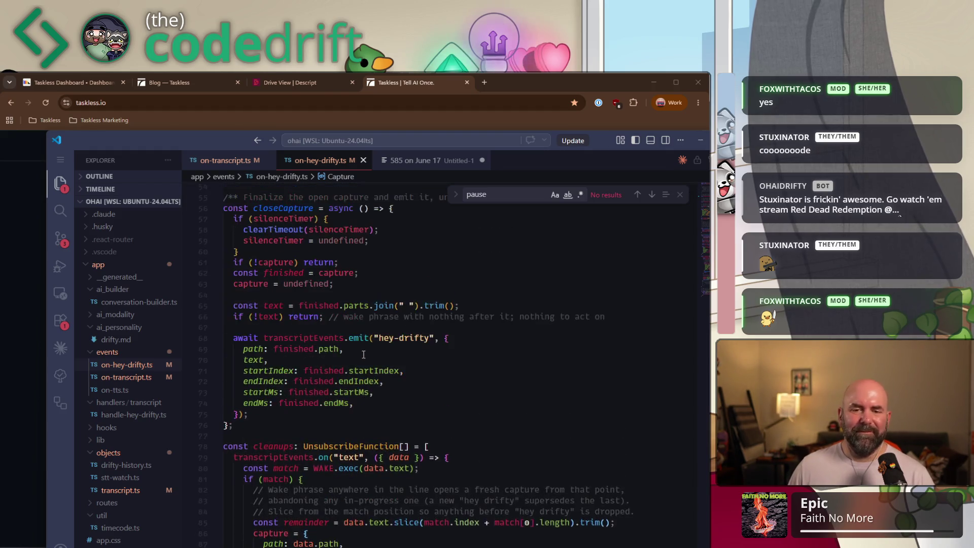
pyautogui.scroll(2, 364, 360)
pyautogui.scroll(3, 355, 372)
pyautogui.scroll(2, 352, 369)
pyautogui.scroll(3, 350, 367)
pyautogui.scroll(2, 347, 365)
pyautogui.scroll(1, 345, 368)
pyautogui.scroll(1, 338, 396)
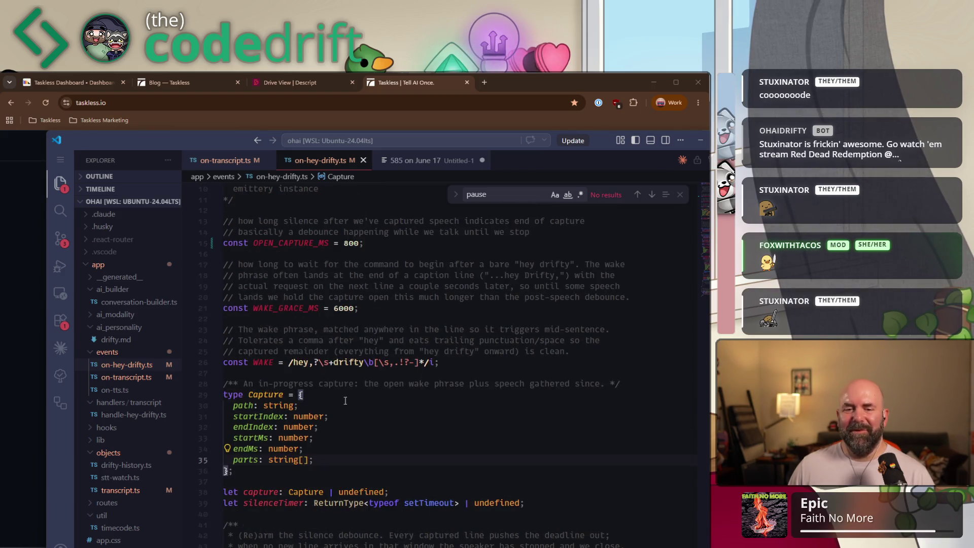
# - Inspect closeCapture's emit payload and uses of transcriptEvents, stopping after the empty-text early return
pyautogui.scroll(-4, 371, 395)
pyautogui.scroll(-3, 372, 395)
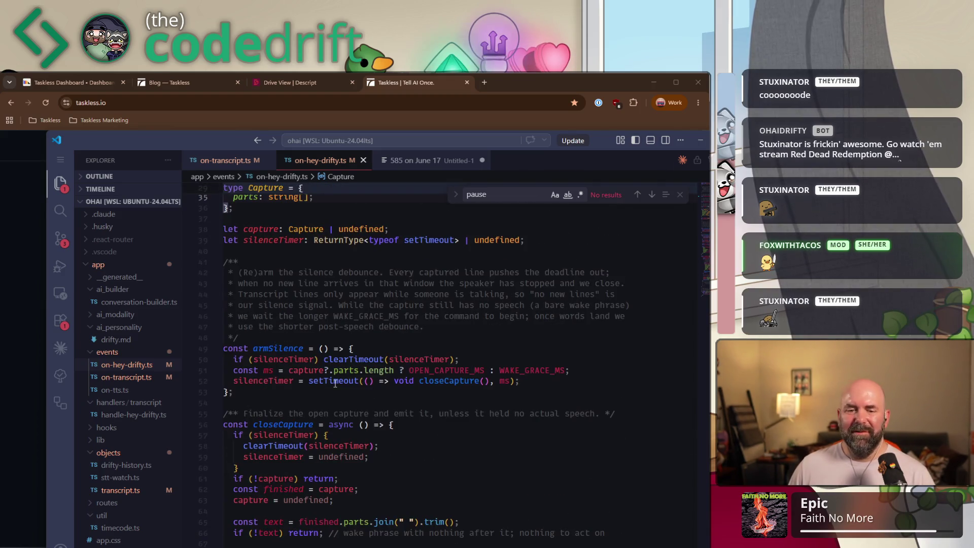
pyautogui.scroll(-3, 334, 384)
pyautogui.scroll(-2, 317, 352)
pyautogui.click(342, 398)
pyautogui.scroll(-1, 294, 404)
pyautogui.click(299, 362)
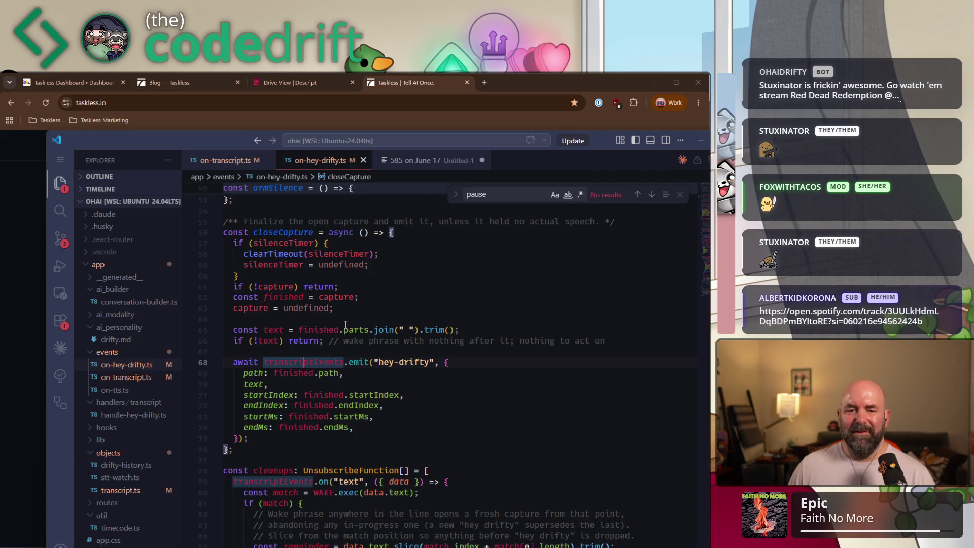
pyautogui.scroll(1, 383, 379)
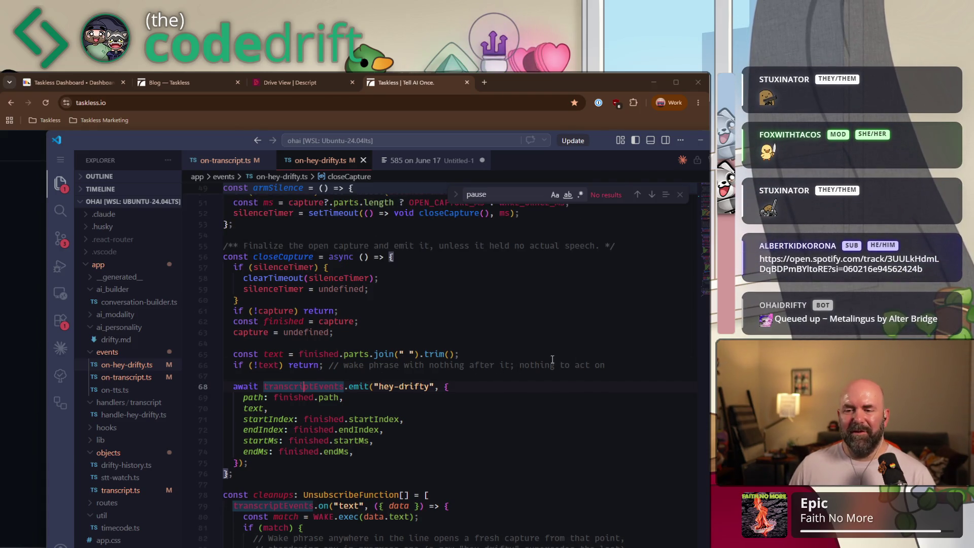
pyautogui.click(610, 365)
# - Insert an empty console.log() line just before the hey-drifty emit in closeCapture
pyautogui.press('Return')
pyautogui.press('Return')
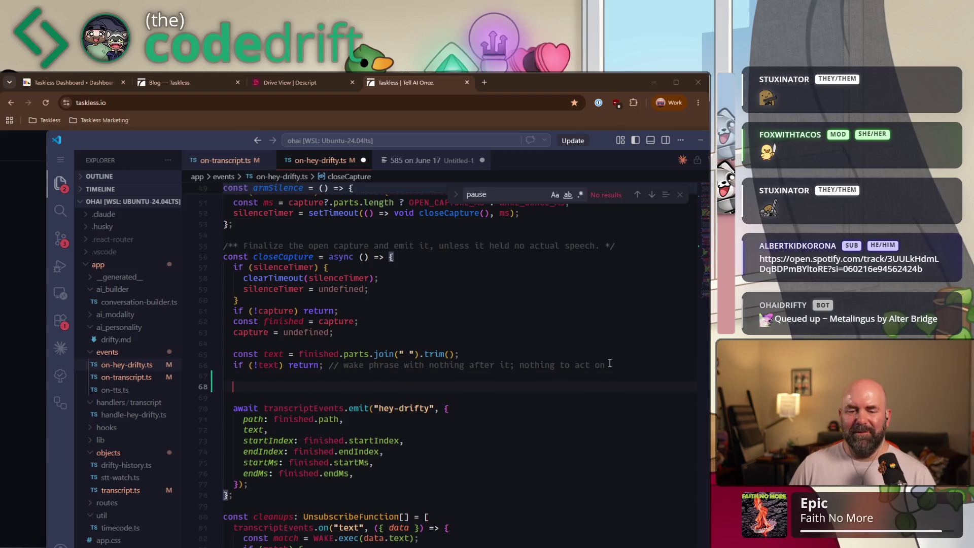
pyautogui.write('con')
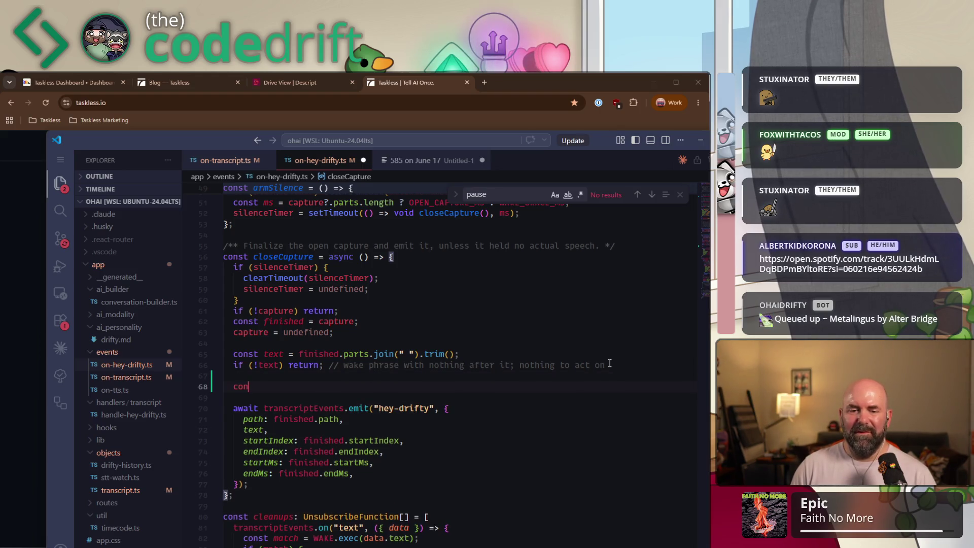
pyautogui.write('(')
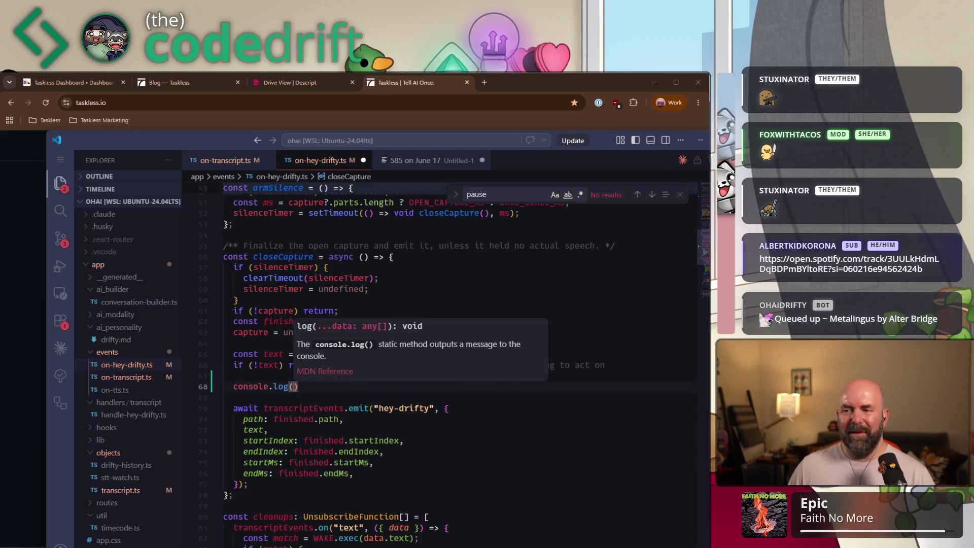
pyautogui.scroll(-9, 681, 293)
pyautogui.scroll(-1, 681, 292)
pyautogui.scroll(-6, 681, 292)
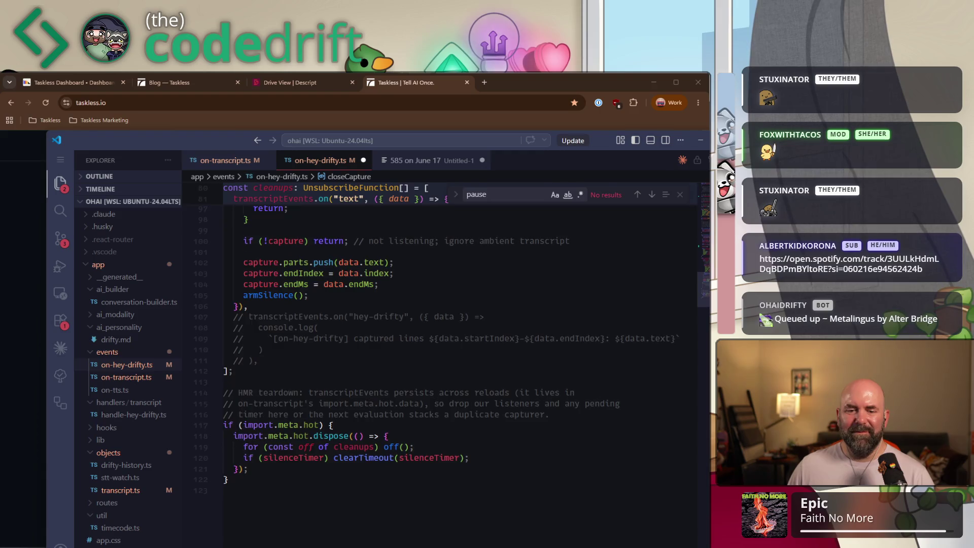
pyautogui.scroll(15, 637, 273)
# - Search the file for 'console' and select the commented-out hey-drifty logging block
pyautogui.hotkey('ctrl', 'f')
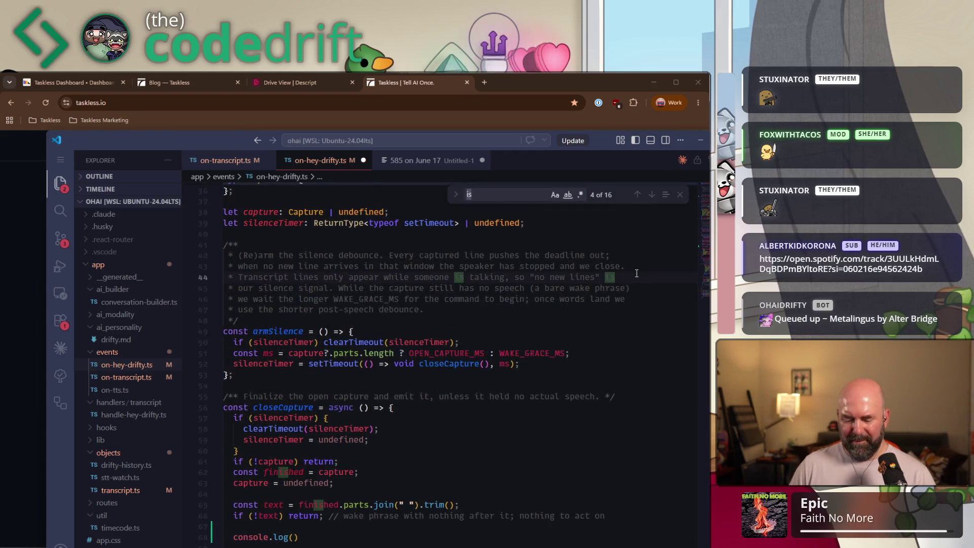
pyautogui.press('BackSpace')
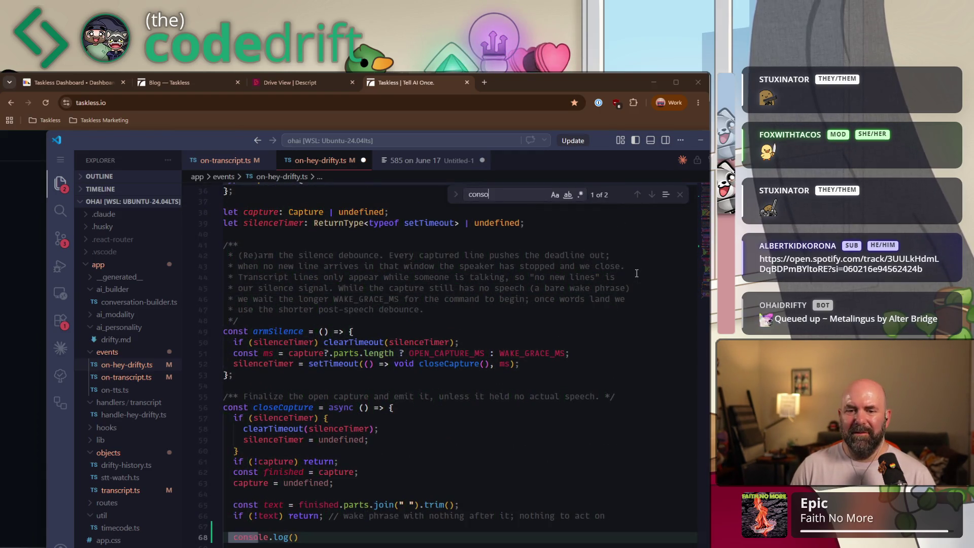
pyautogui.write('console')
pyautogui.press('Return')
pyautogui.press('Return')
pyautogui.press('Return')
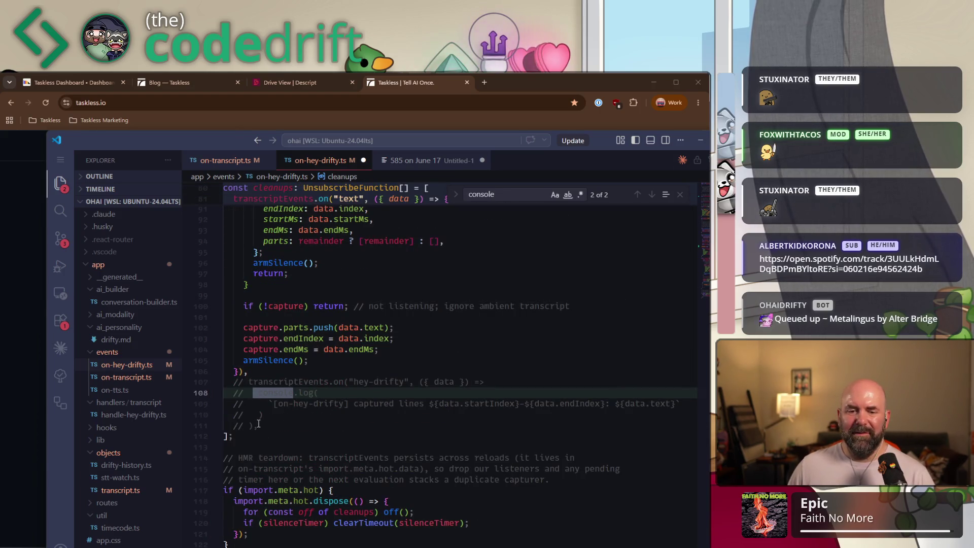
pyautogui.moveTo(259, 425); pyautogui.dragTo(206, 384)
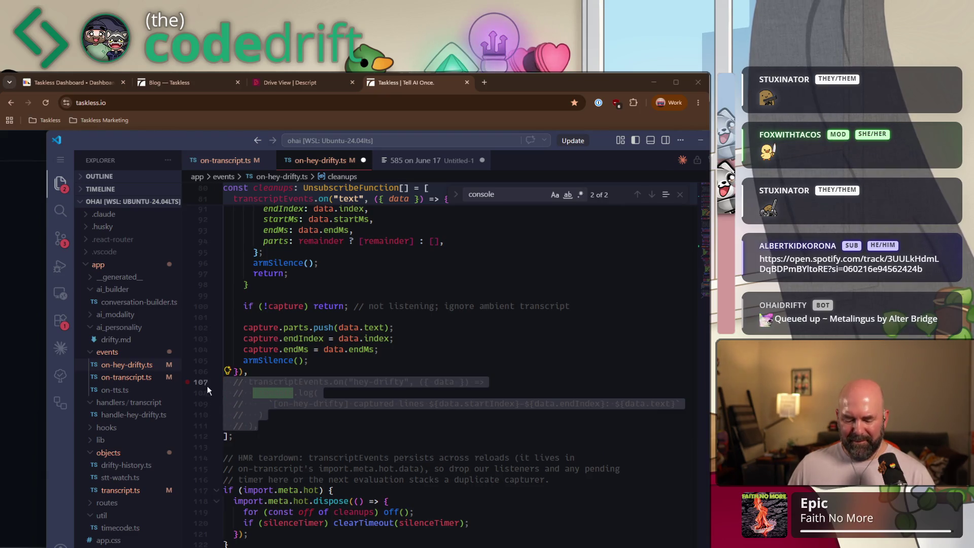
# - Uncomment the hey-drifty logging block and paste it over the empty console.log() on line 68
pyautogui.hotkey('ctrl', '/')
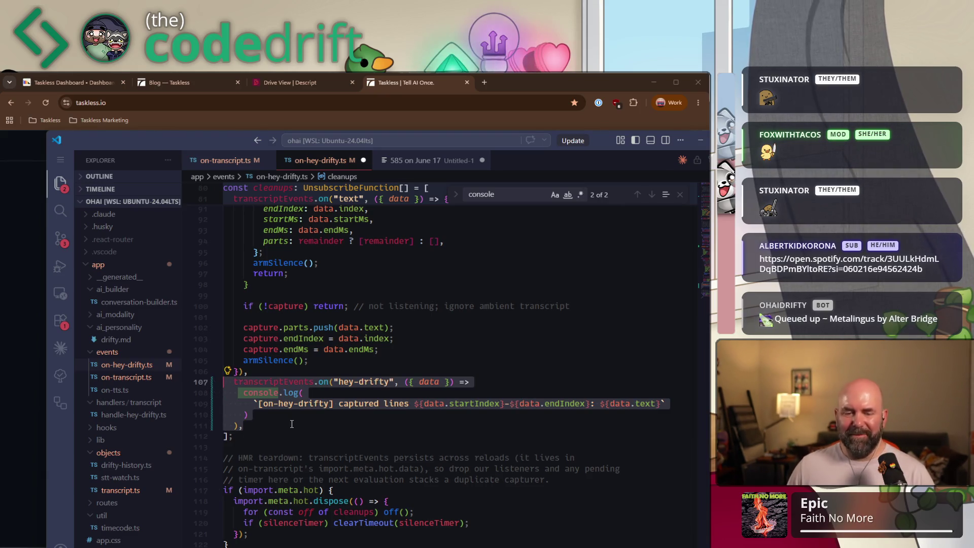
pyautogui.scroll(3, 327, 408)
pyautogui.scroll(2, 335, 375)
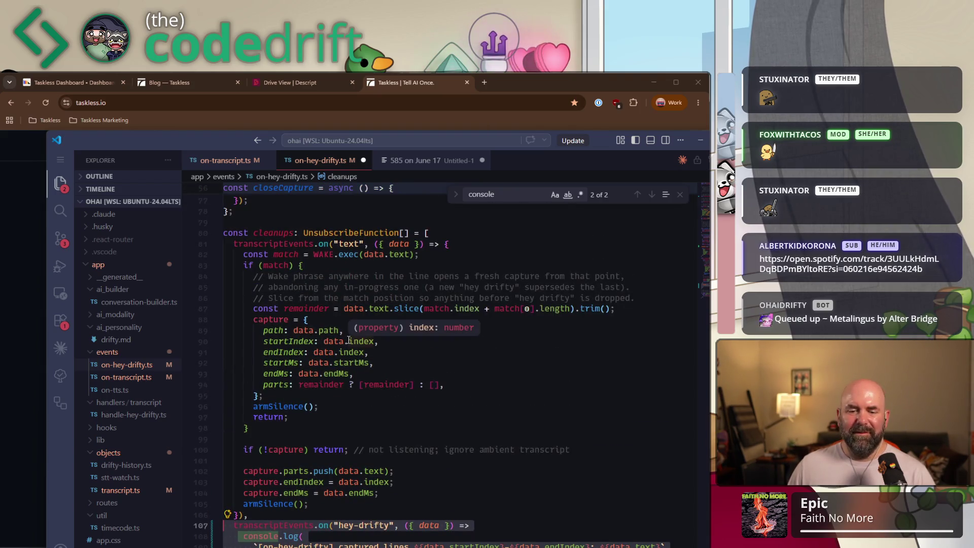
pyautogui.scroll(4, 347, 339)
pyautogui.scroll(4, 324, 337)
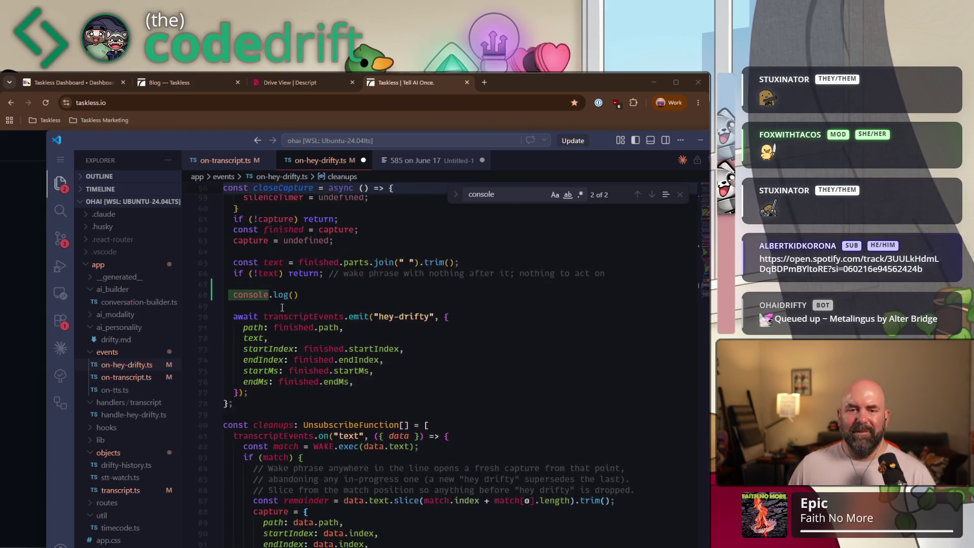
pyautogui.moveTo(303, 342); pyautogui.dragTo(232, 345)
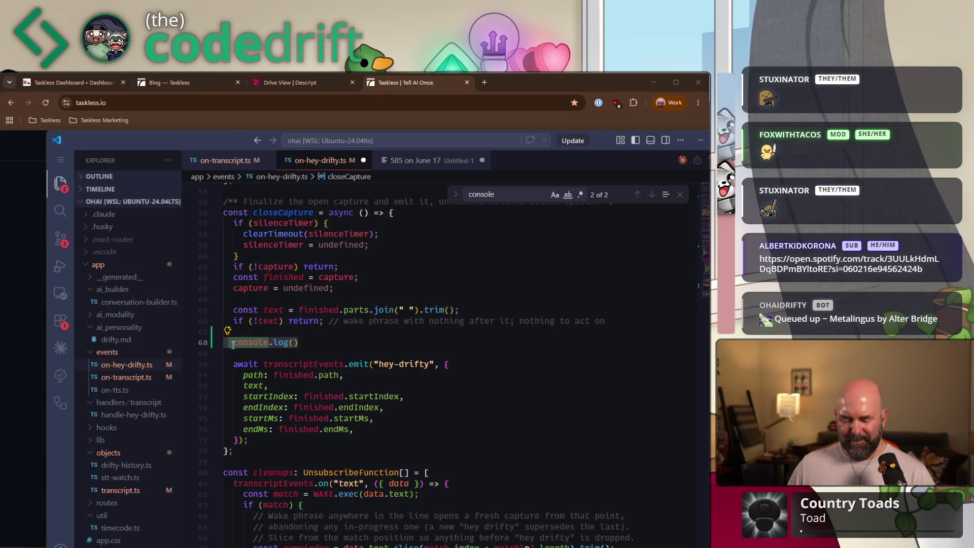
pyautogui.write('transcriptEvents.on("hey-drifty", ({ data }) =>     console.log(       `[on-hey-drifty] captured lines ${data.startIndex}–${data.endIndex}: ${data.text}`     )   ),')
# - Remove the transcriptEvents.on wrapper and its closing line, keeping only the console.log call
pyautogui.click(340, 344)
pyautogui.press('Down')
pyautogui.press('Down')
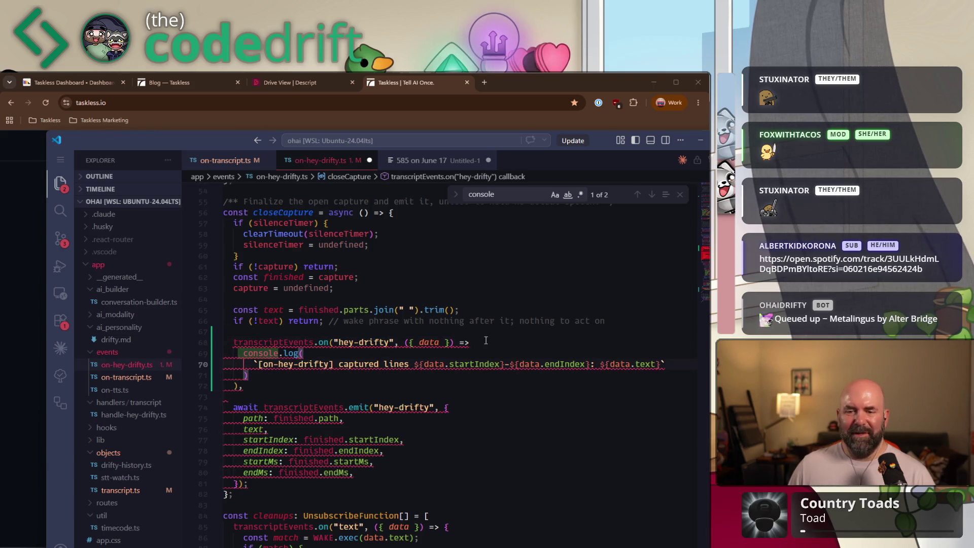
pyautogui.moveTo(484, 341); pyautogui.dragTo(228, 344)
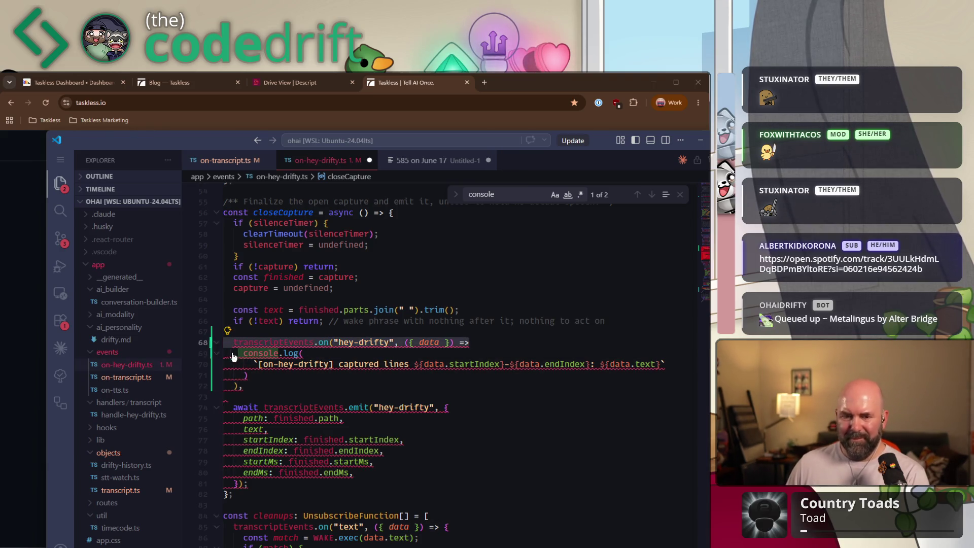
pyautogui.hotkey('ctrl', 'shift', 'k')
pyautogui.moveTo(249, 375); pyautogui.dragTo(293, 365)
pyautogui.press('BackSpace')
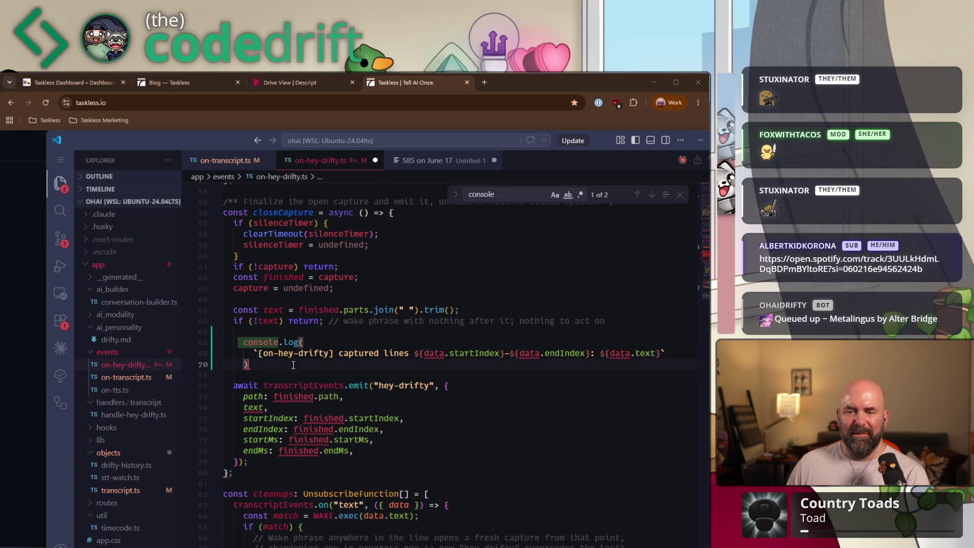
pyautogui.write(';')
pyautogui.click(465, 372)
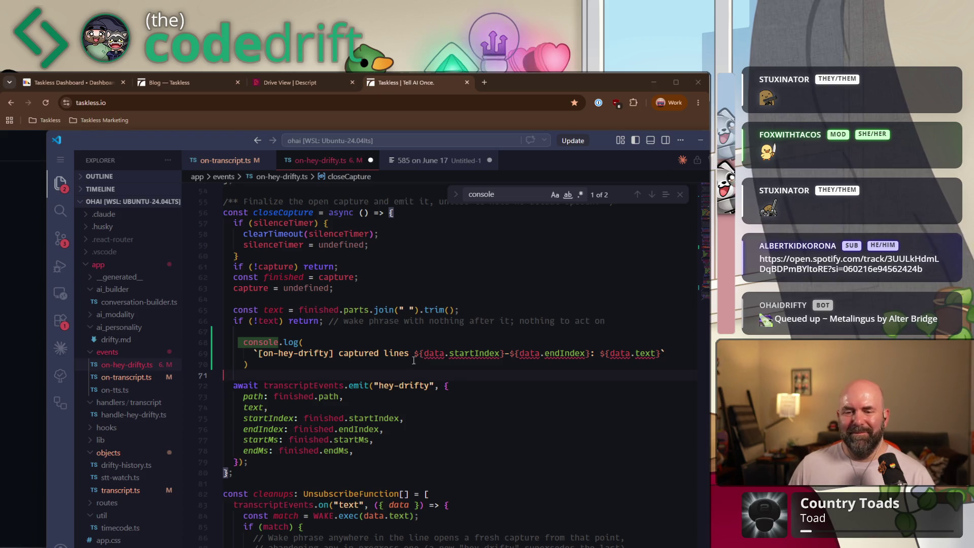
pyautogui.moveTo(445, 386); pyautogui.dragTo(238, 461)
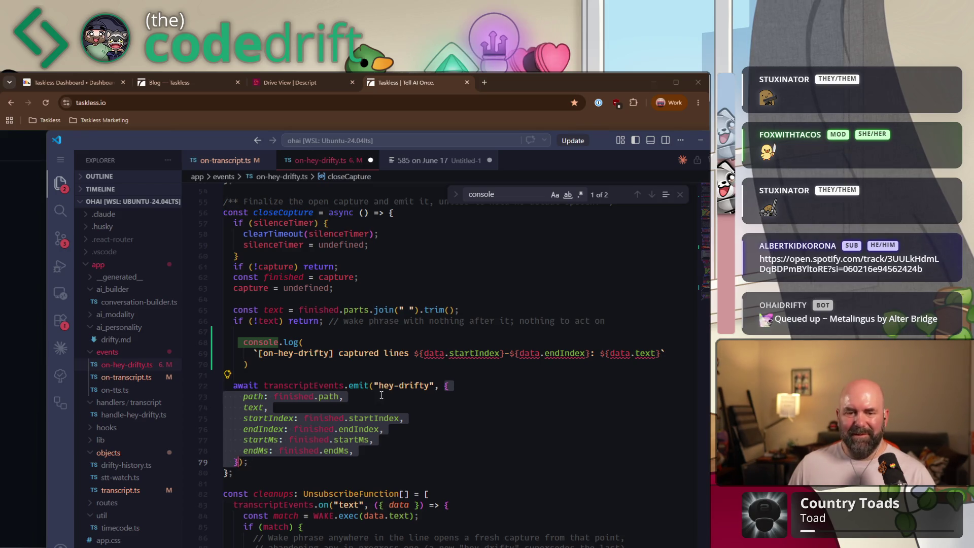
pyautogui.click(400, 396)
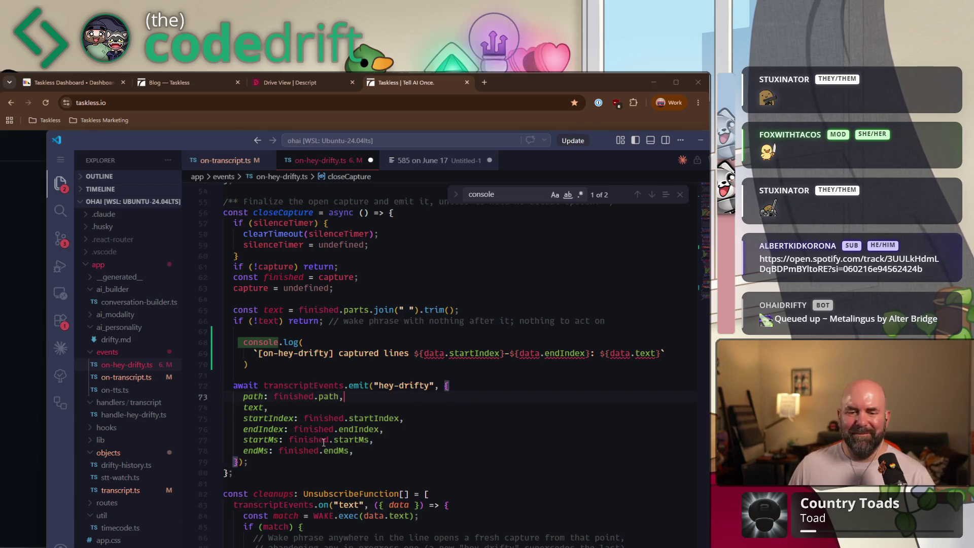
# - Make the log print `[on-hey-drifty] captured lines: ${text}`, save the formatted file, and switch to the browser
pyautogui.click(411, 353)
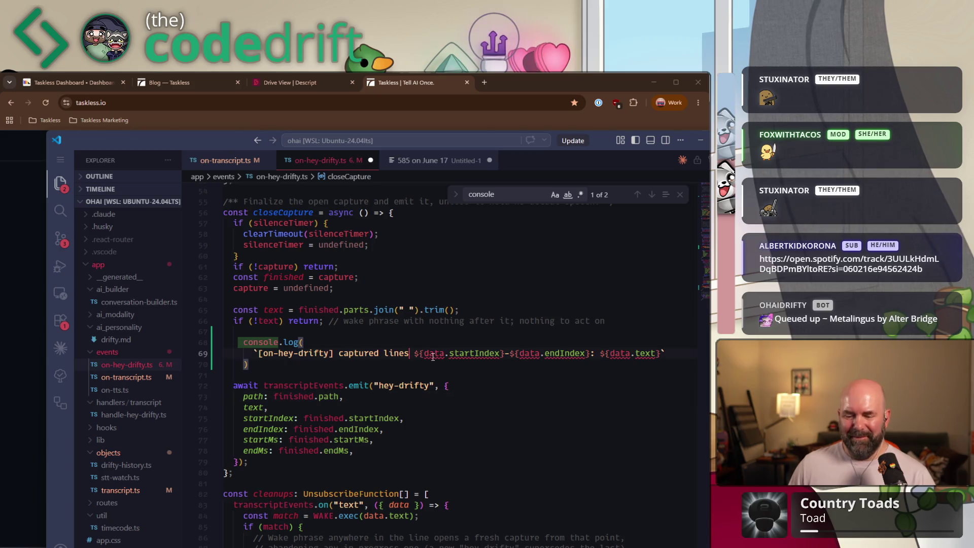
pyautogui.write(': ${')
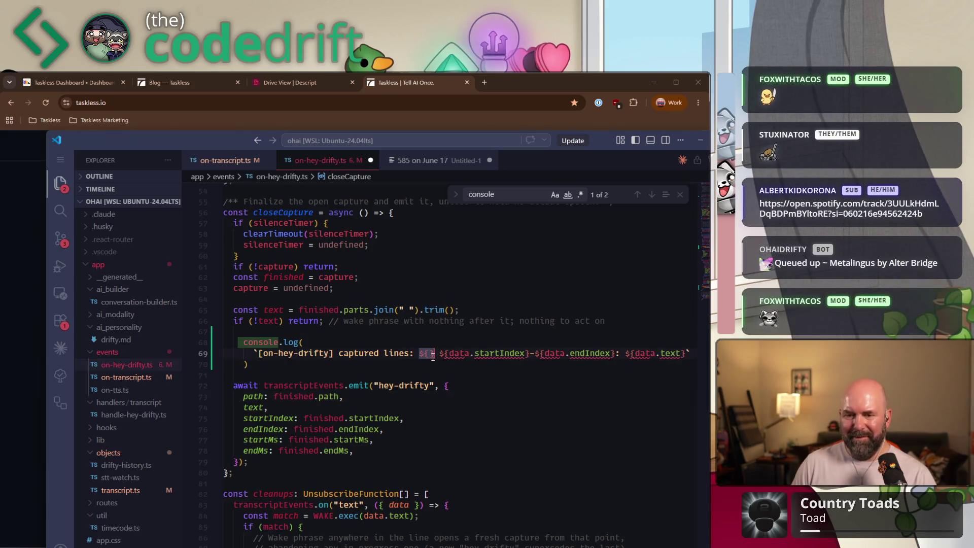
pyautogui.write('text')
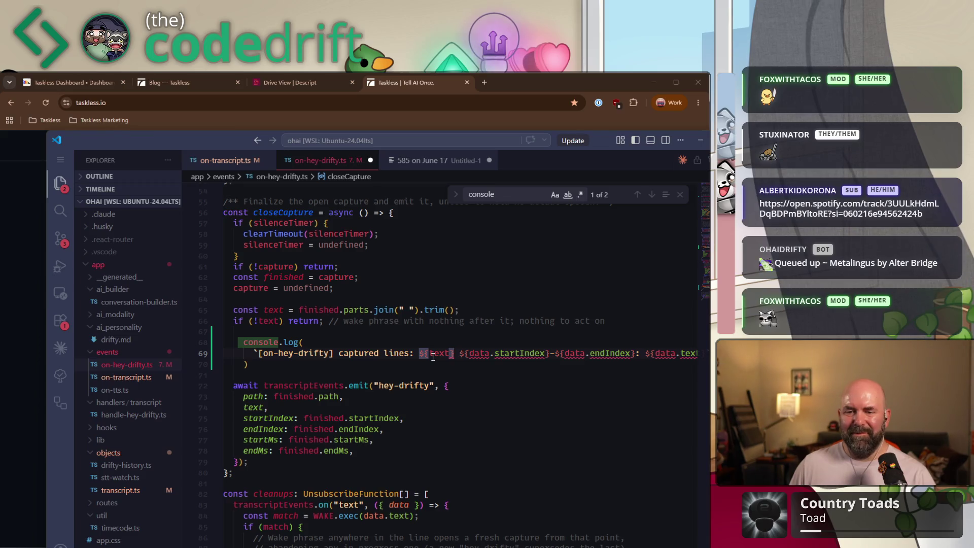
pyautogui.hotkey('shift', 'End')
pyautogui.hotkey('shift', 'Left')
pyautogui.press('Delete')
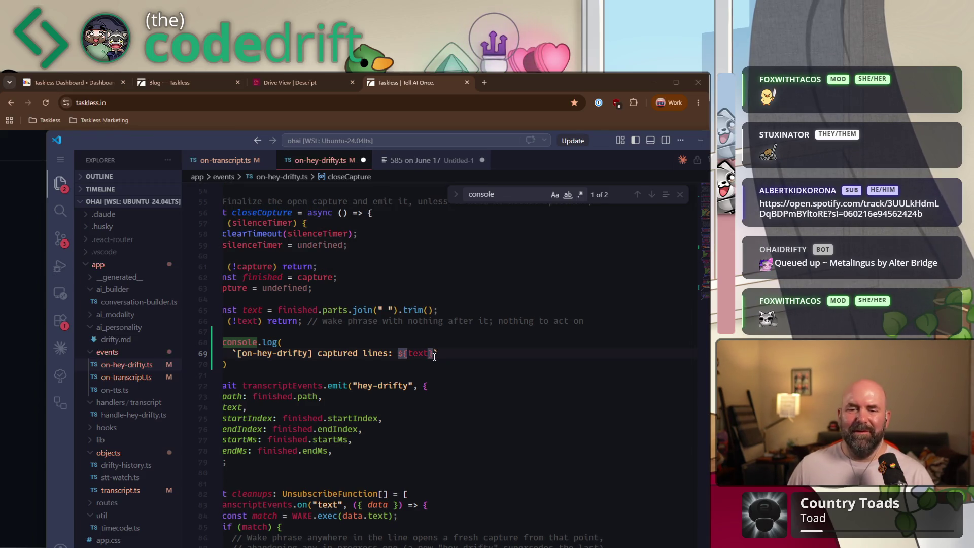
pyautogui.press('Home')
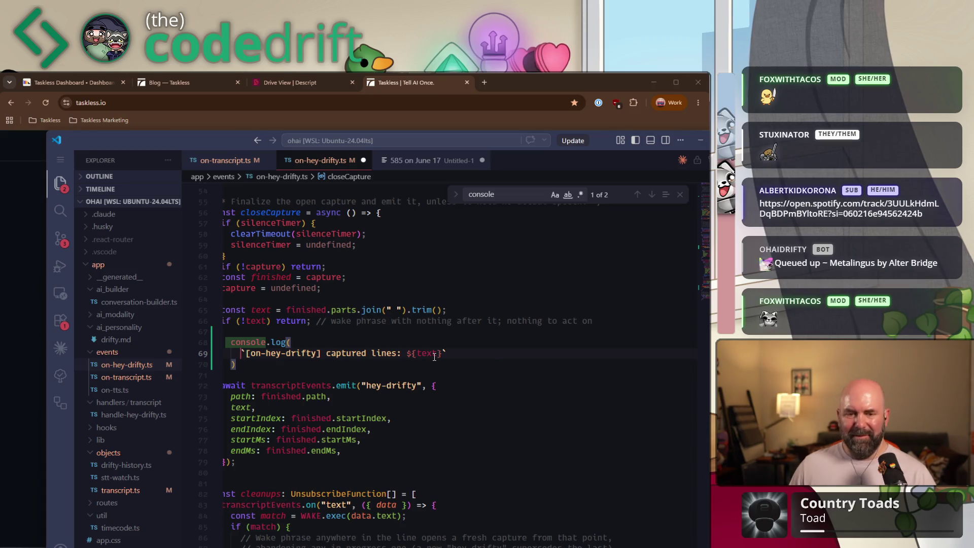
pyautogui.hotkey('ctrl', 's')
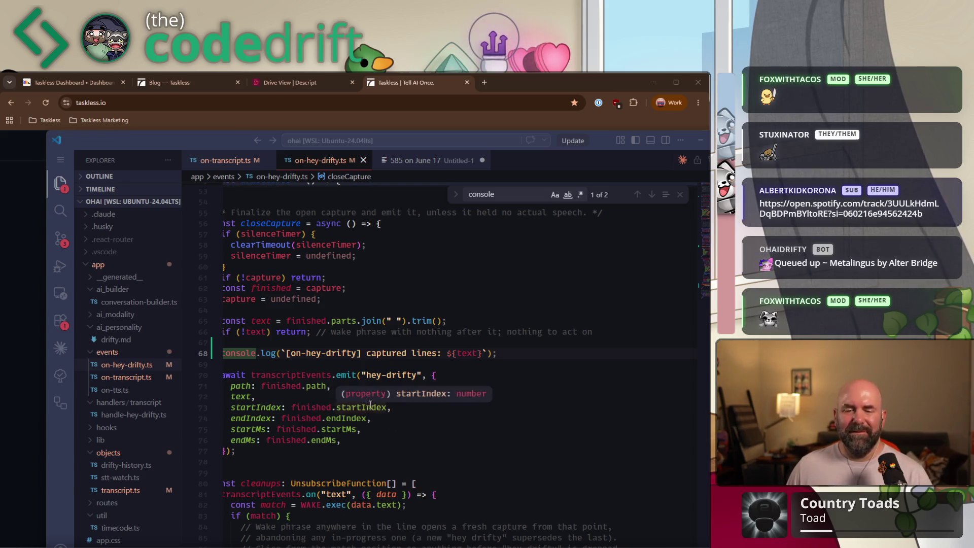
pyautogui.click(388, 404)
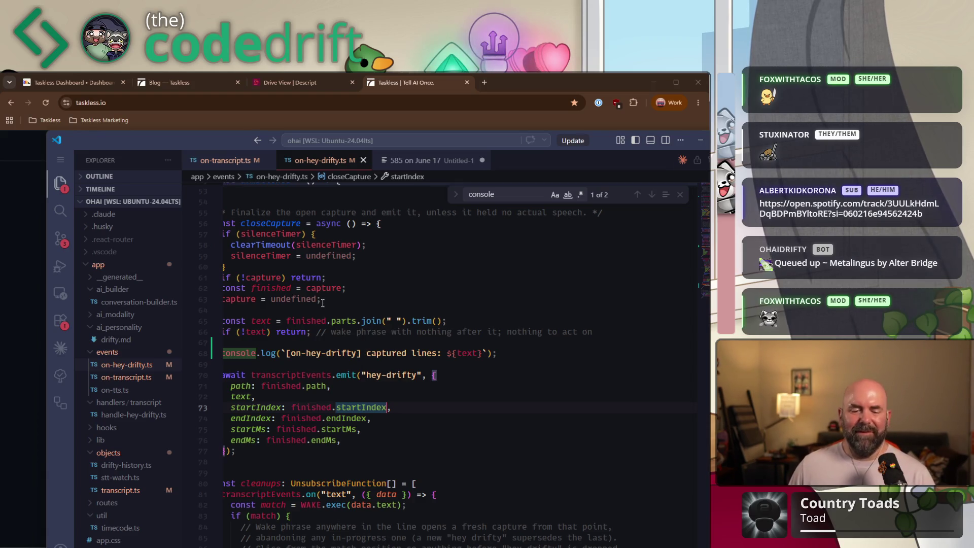
pyautogui.click(223, 121)
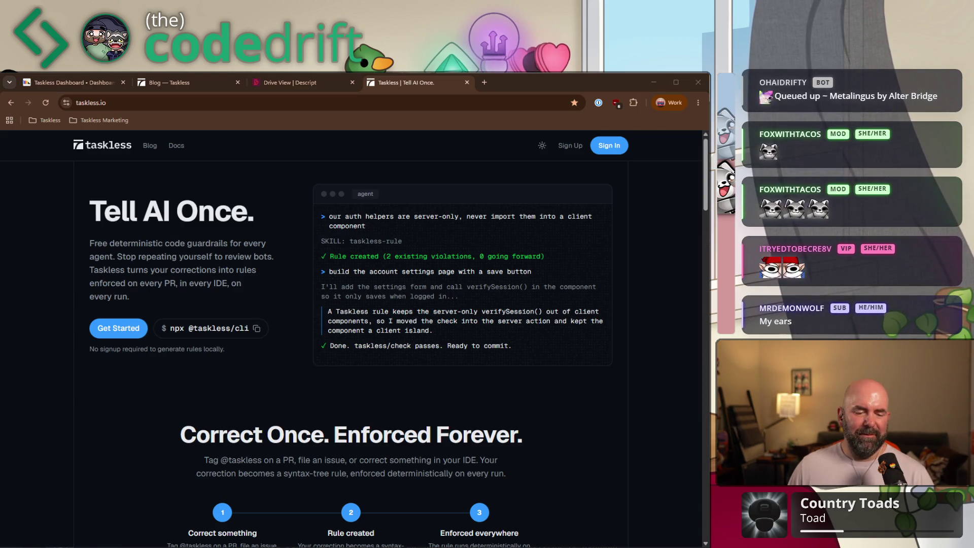
# - Switch to the second Chrome window with x.com open
pyautogui.hotkey('alt', 'Tab')
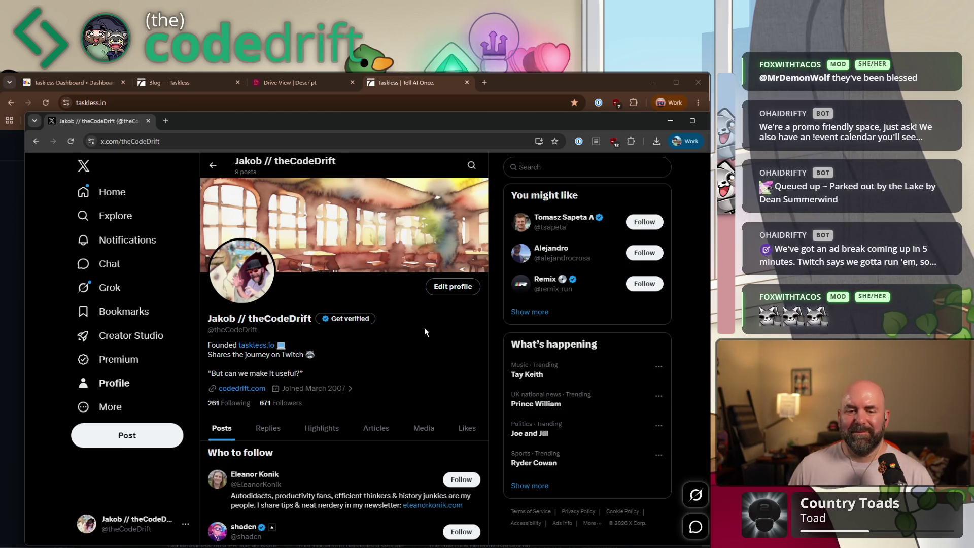
# - Open X's new-post composer from the sidebar Post button
pyautogui.scroll(-1, 426, 328)
pyautogui.scroll(1, 384, 321)
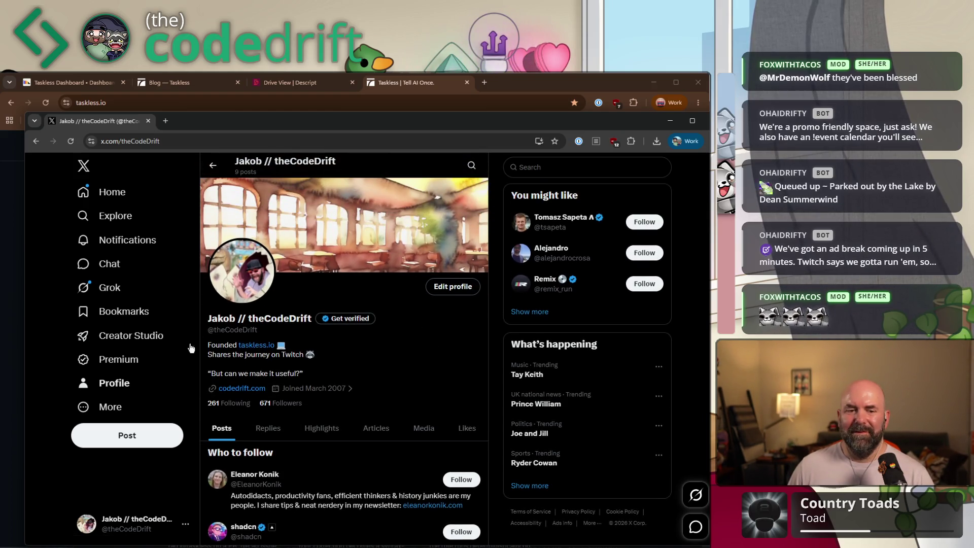
pyautogui.click(127, 435)
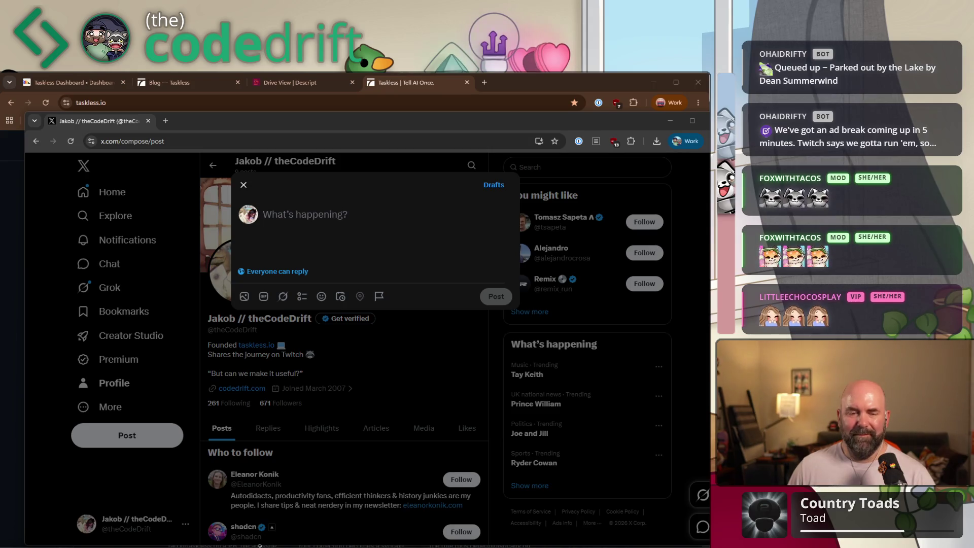
# - Paste the post, replace its closing line with 'The code might be a dumpster fire, but this will do.', and publish it
pyautogui.click(336, 222)
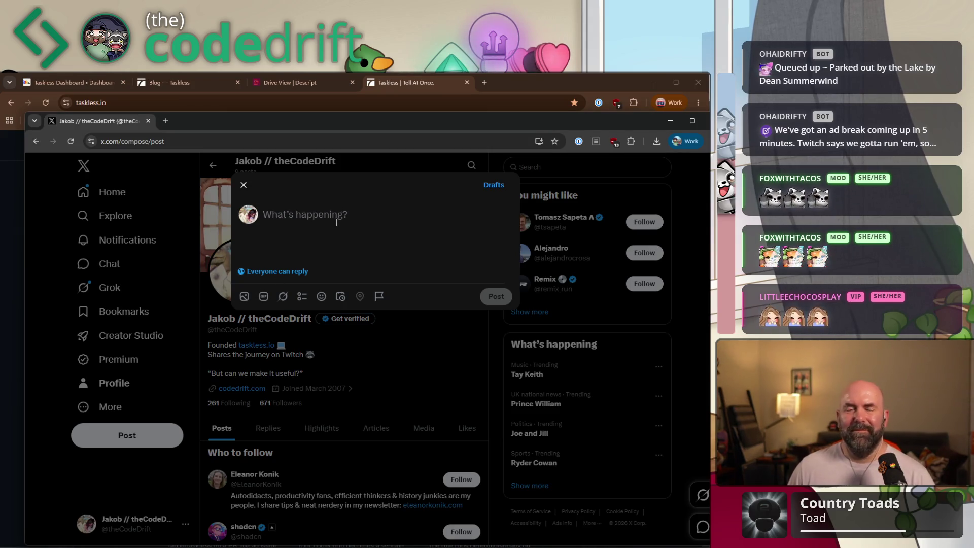
pyautogui.write('We are so back. Mostly because we forgot where we put the exit key. Come watch the stream dumpster fire in real-time!')
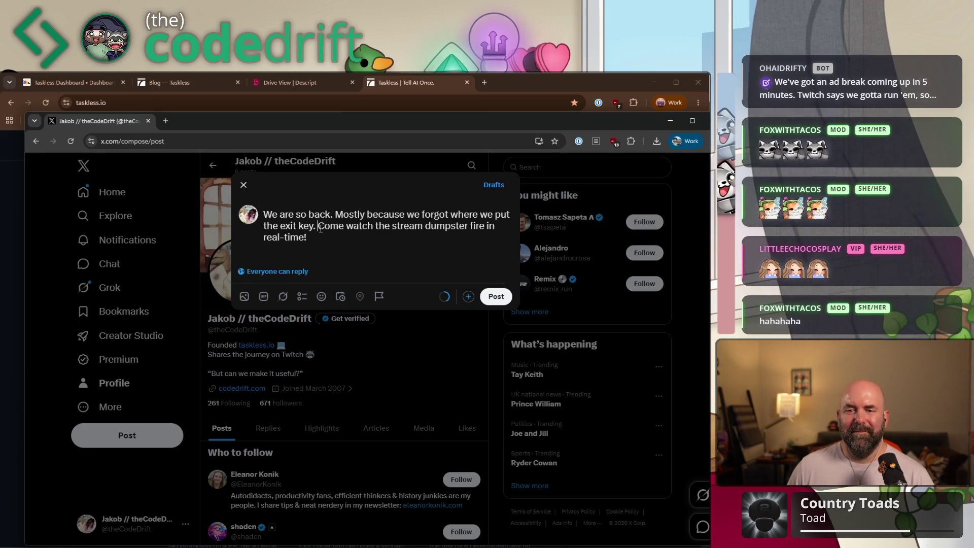
pyautogui.moveTo(323, 226); pyautogui.dragTo(369, 245)
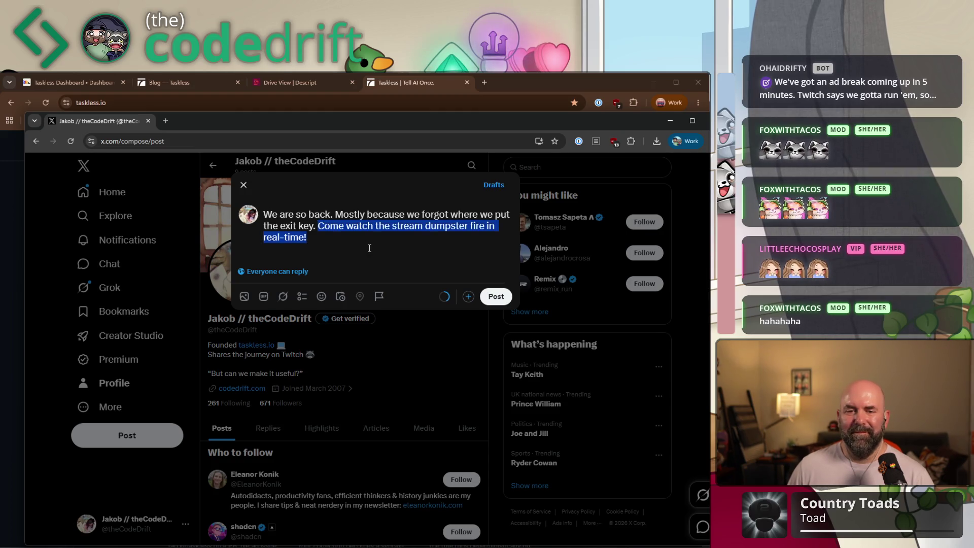
pyautogui.click(379, 228)
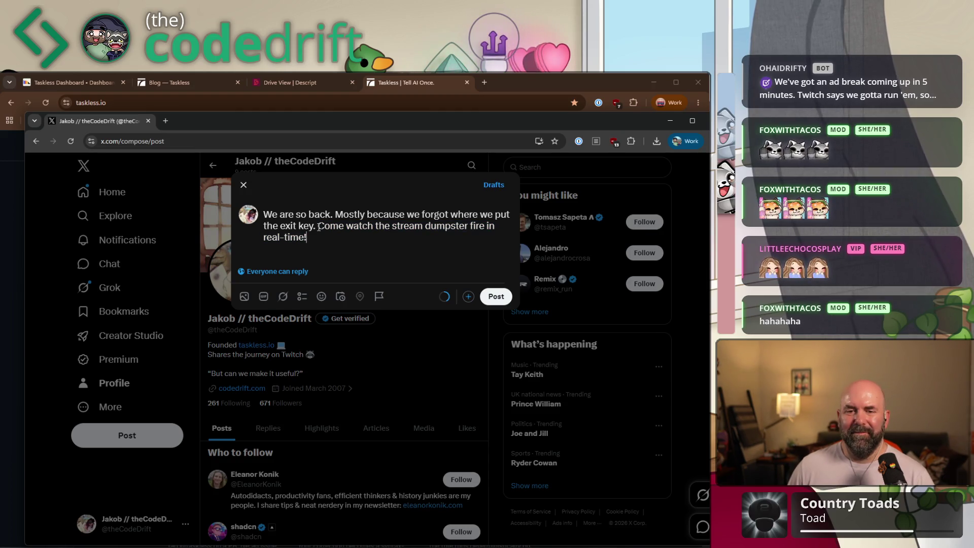
pyautogui.moveTo(319, 226); pyautogui.dragTo(366, 243)
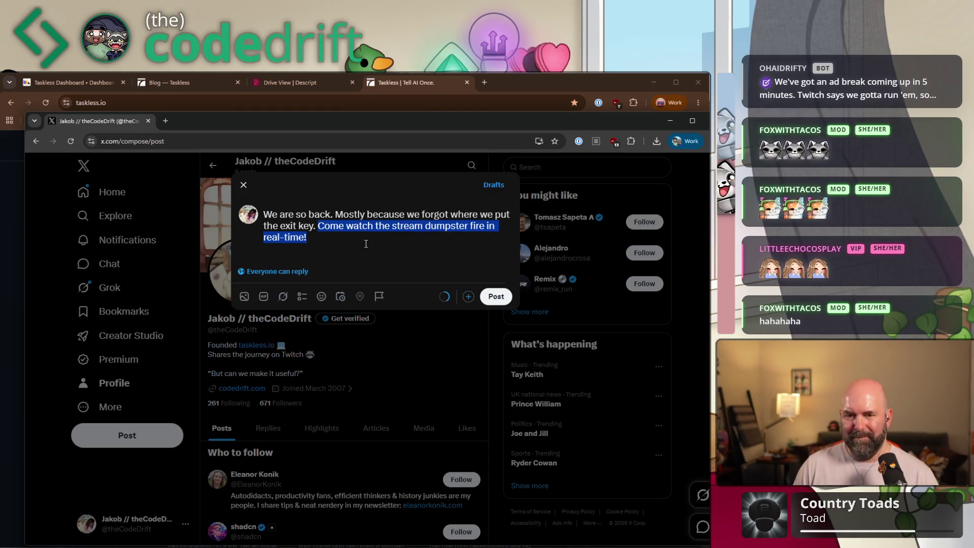
pyautogui.click(365, 243)
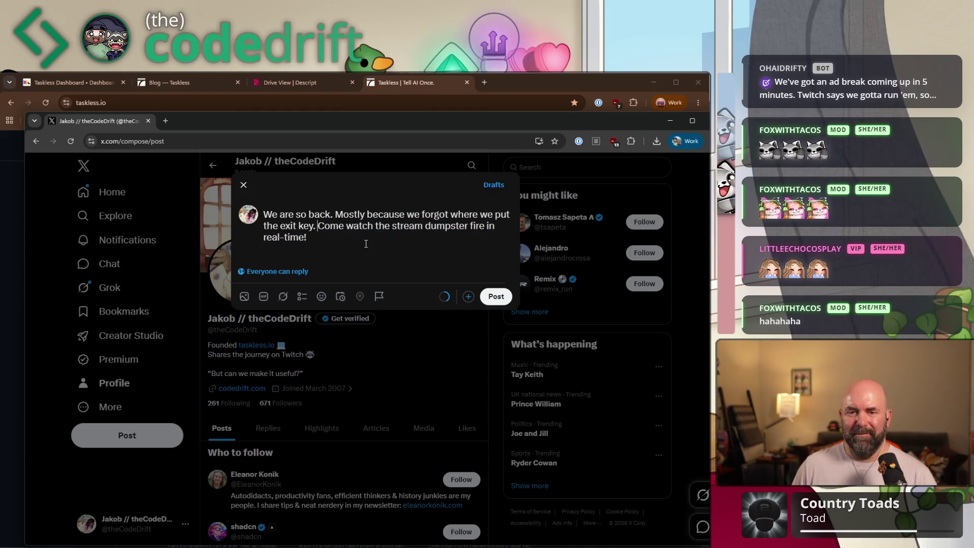
pyautogui.write('The code might be a dumpster fire, but this will do.')
pyautogui.hotkey('ctrl', 'shift', 'End')
pyautogui.press('BackSpace')
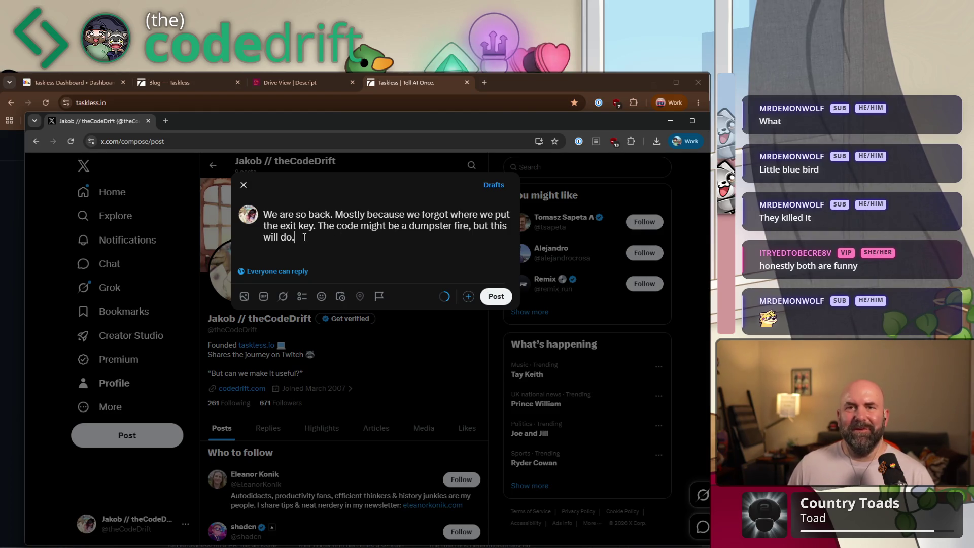
pyautogui.click(501, 298)
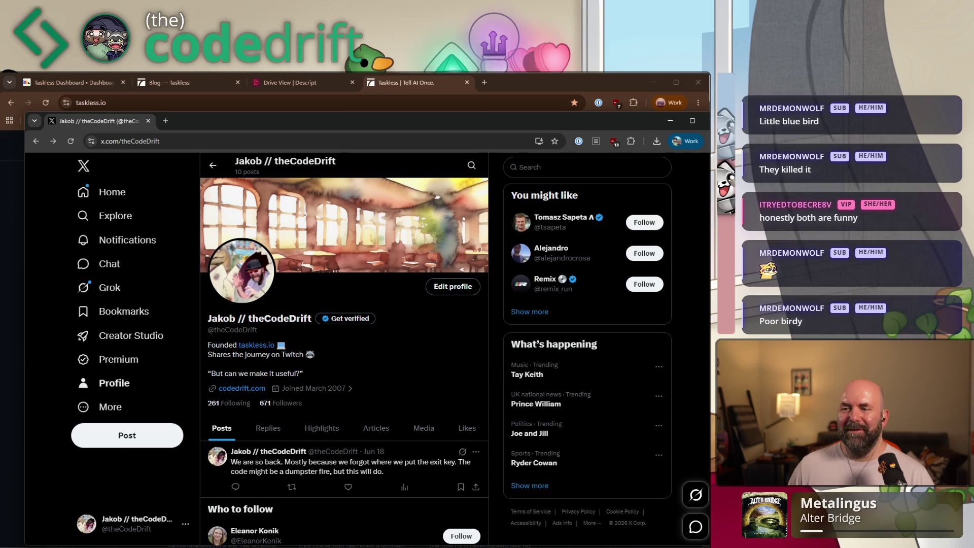
# - Switch back from the X profile to Visual Studio Code
pyautogui.hotkey('alt', 'Tab')
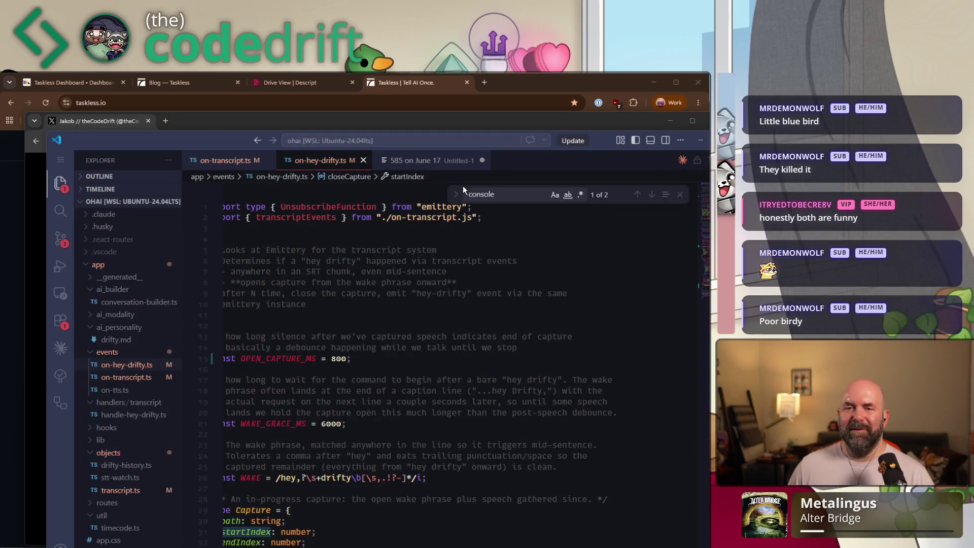
# - Replace the Untitled-1 notes with a 'TODAY'S STUFF' heading, 'Posthog Analytics run - CLI Stats', and the X.com resurrect-account item
pyautogui.hotkey('ctrl', 'Tab')
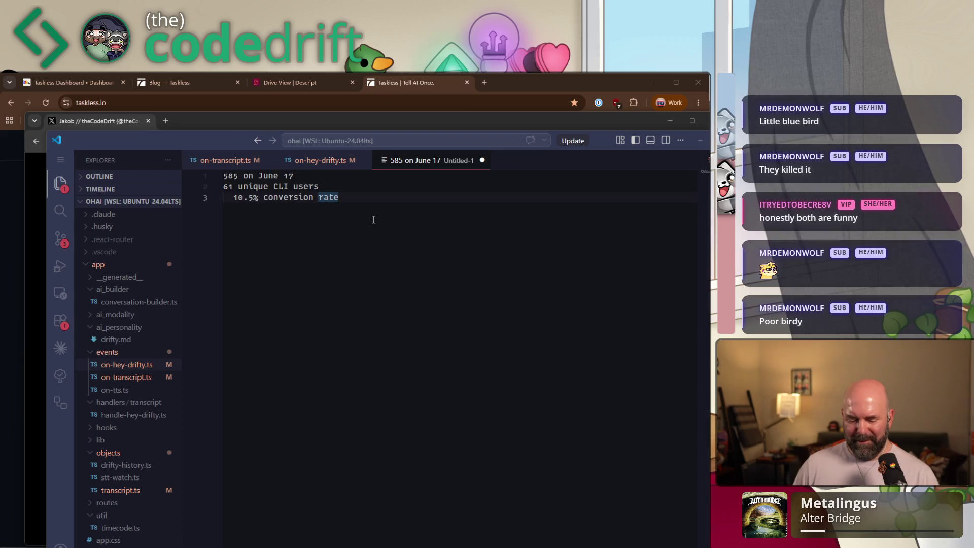
pyautogui.hotkey('ctrl', 'a')
pyautogui.press('BackSpace')
pyautogui.write("TODAY'S STUFF")
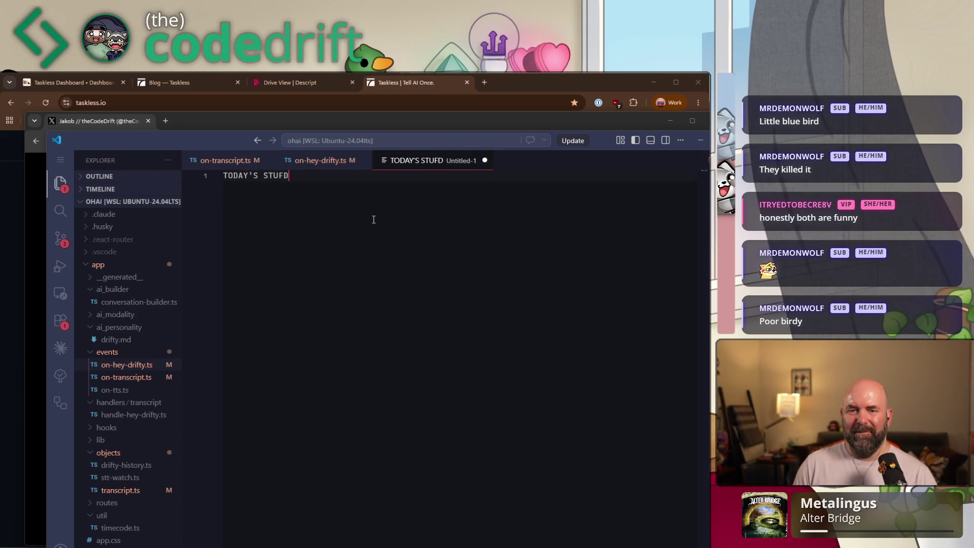
pyautogui.press('Return')
pyautogui.write('=============')
pyautogui.press('Return')
pyautogui.write('Posthog Analytics run - w')
pyautogui.press('BackSpace')
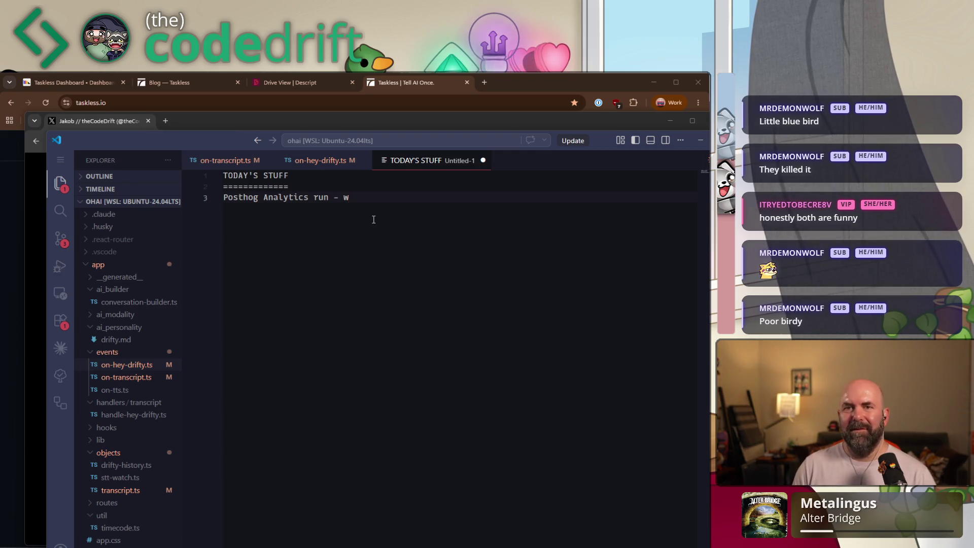
pyautogui.write('CLI Status')
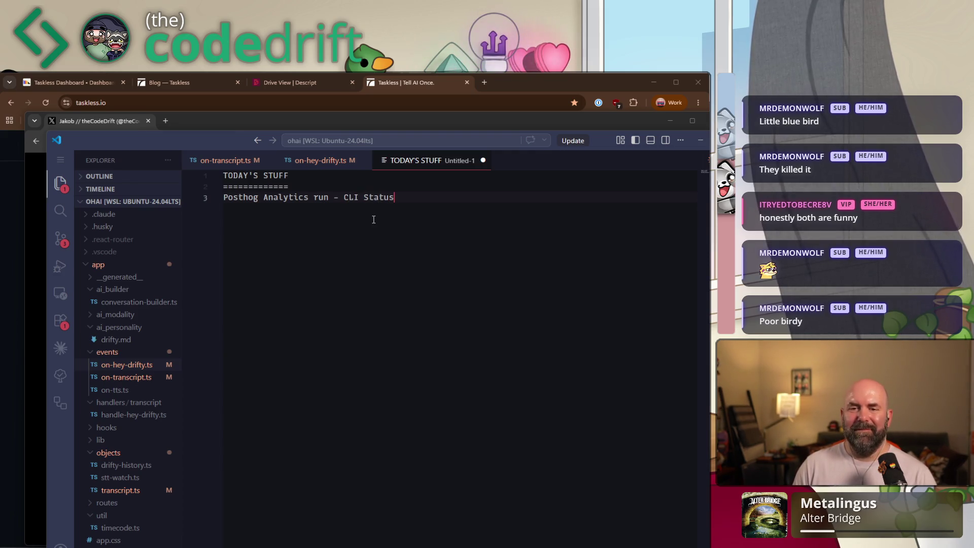
pyautogui.press('BackSpace')
pyautogui.press('BackSpace')
pyautogui.write('s')
pyautogui.press('Return')
pyautogui.write('----------------------')
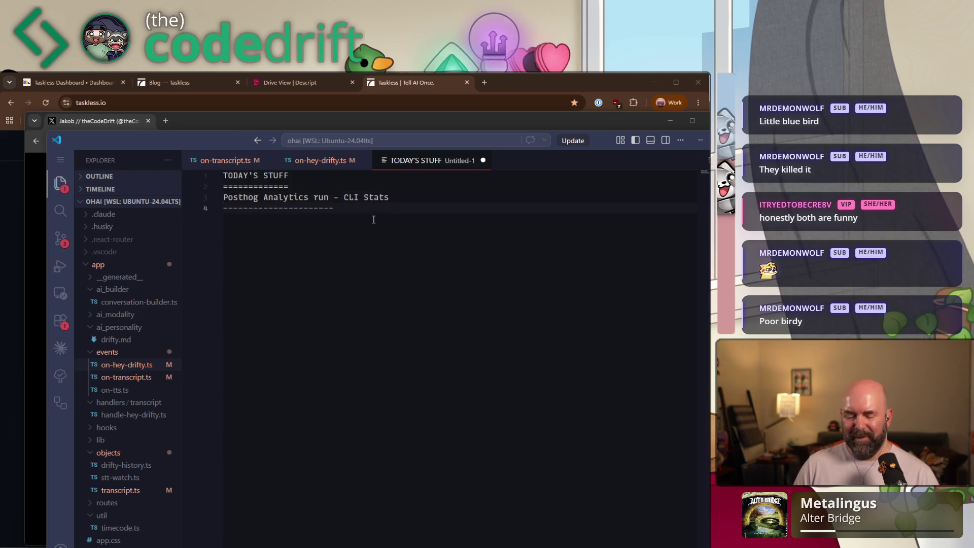
pyautogui.write('X.comunfortunately matters - resurrect account')
pyautogui.press('BackSpace')
pyautogui.press('BackSpace')
pyautogui.press('BackSpace')
pyautogui.press('BackSpace')
pyautogui.press('BackSpace')
pyautogui.write('count')
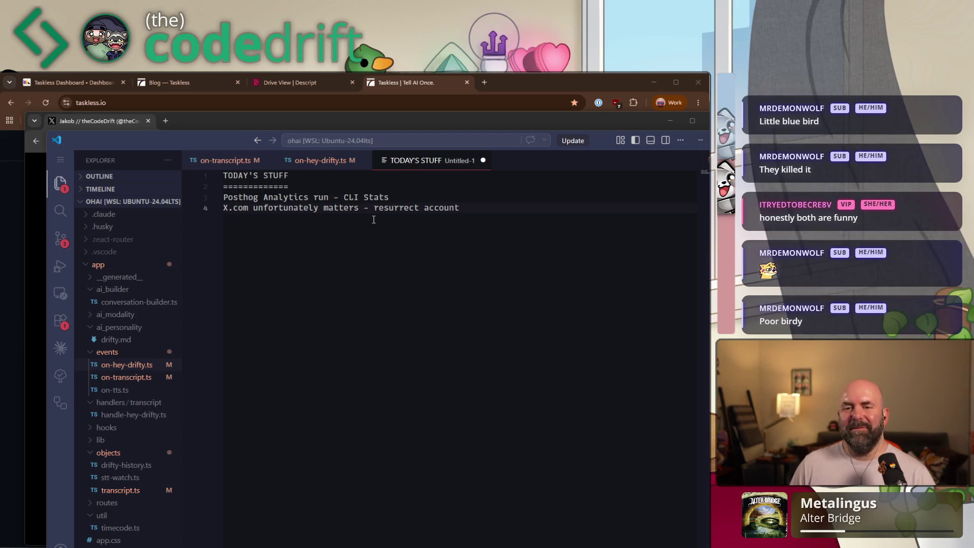
# - Add a TODO section reading 'Buffer that sh*t so we never touch the trash fire'
pyautogui.press('Return')
pyautogui.press('Return')
pyautogui.write('TODO')
pyautogui.press('Return')
pyautogui.write('====')
pyautogui.press('Return')
pyautogui.write('Buffer that sh*t so we never touch the trash fire')
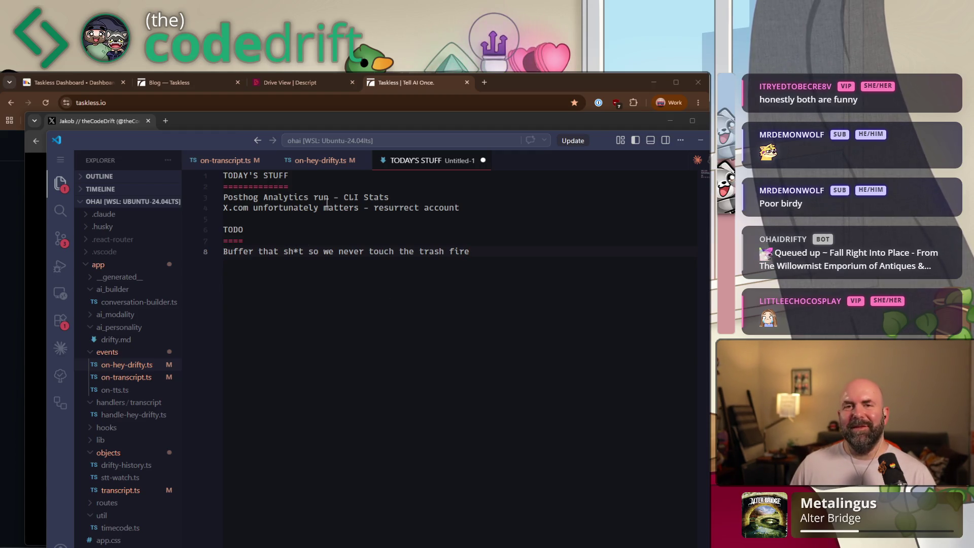
pyautogui.click(272, 218)
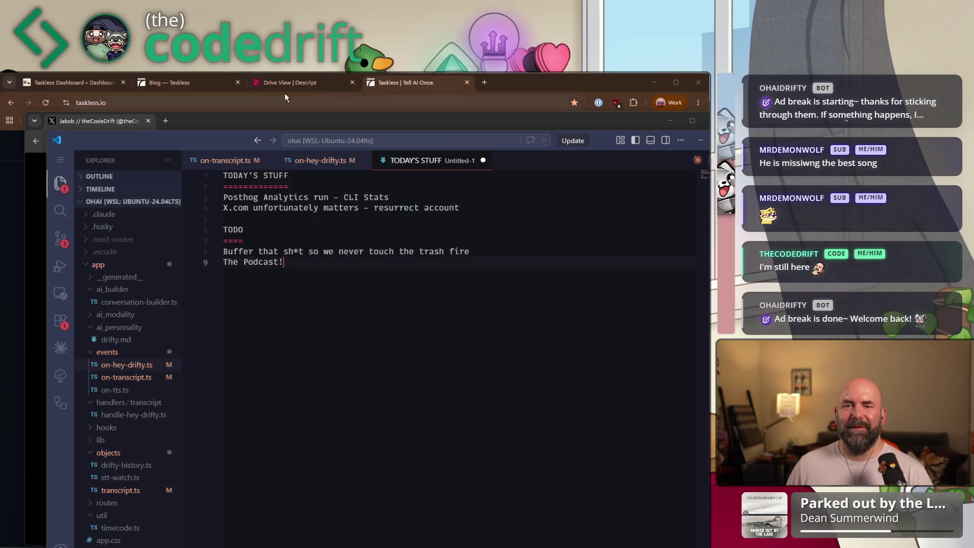
# - Bring the Chrome window with the X profile in front of Visual Studio Code
pyautogui.click(412, 86)
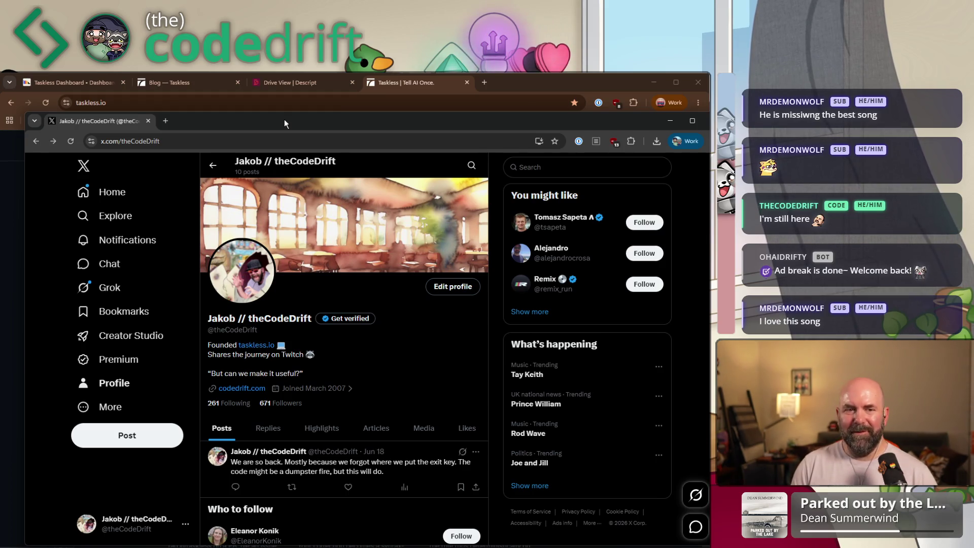
# - Load buffer.com in a new tab and go to Buffer's publishing schedule dashboard
pyautogui.hotkey('ctrl', 't')
pyautogui.write('buffer.co')
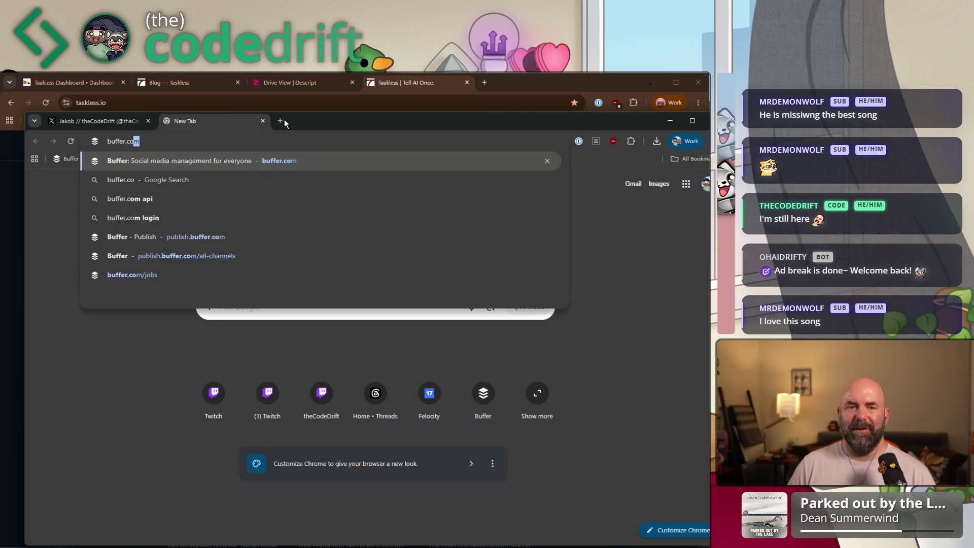
pyautogui.press('Return')
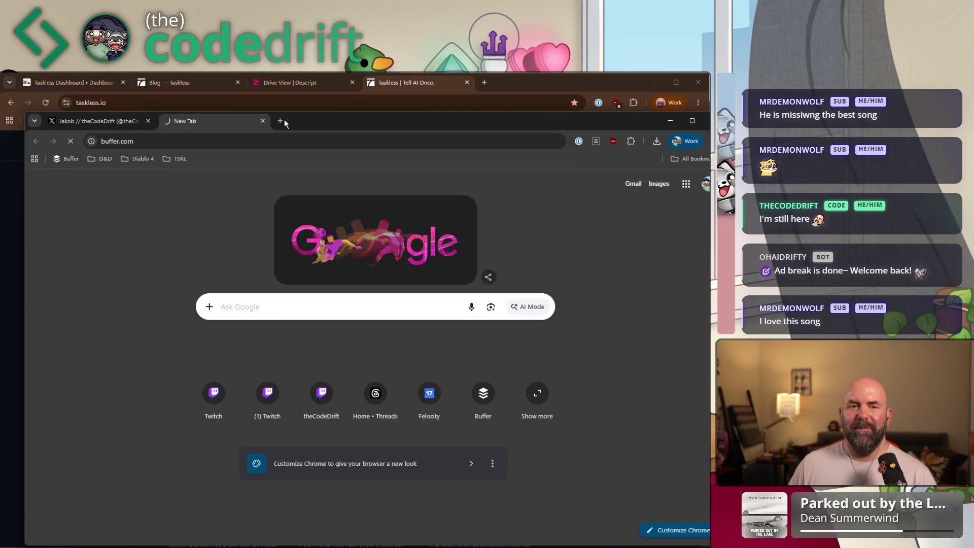
pyautogui.click(573, 170)
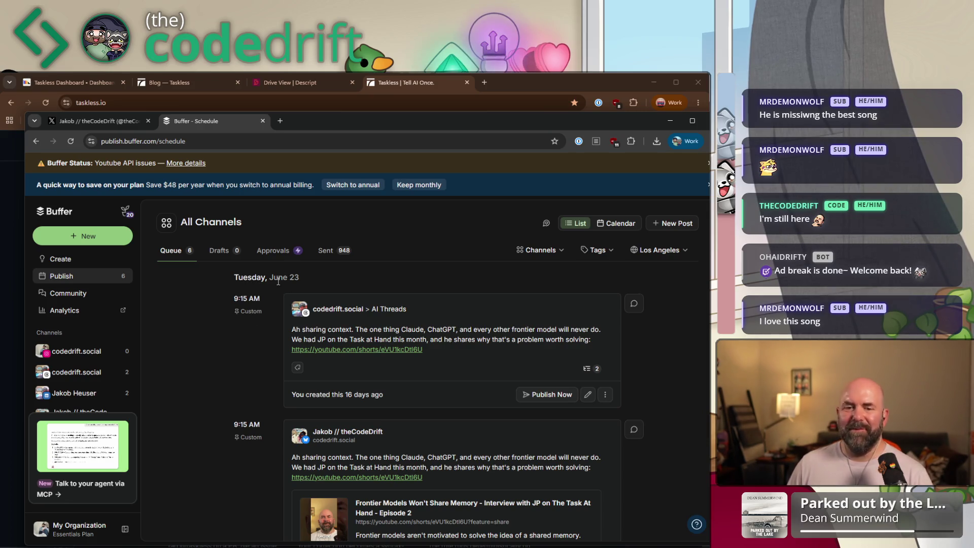
# - Scroll through the queue to review its six posts, led by two June 23 9:15 AM posts
pyautogui.scroll(-1, 486, 347)
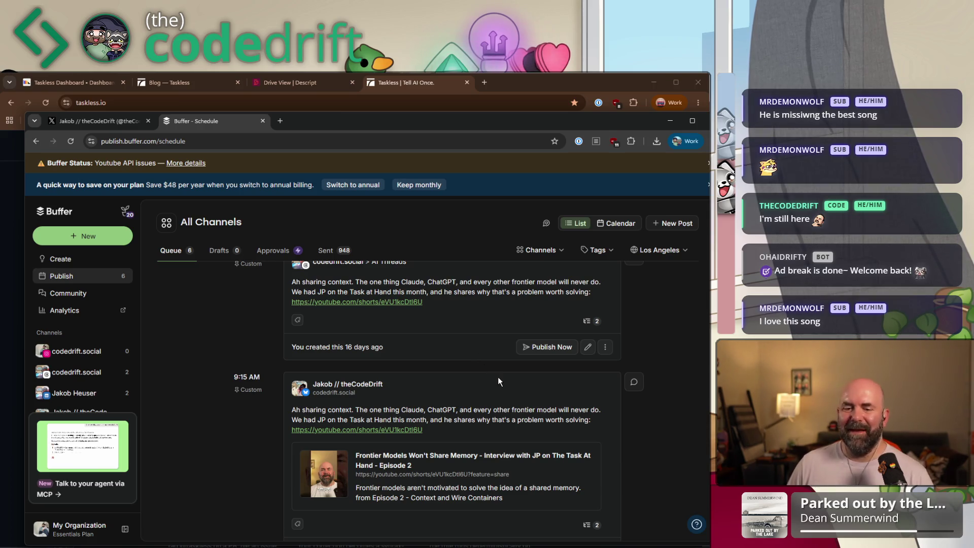
pyautogui.scroll(-2, 497, 377)
pyautogui.scroll(-3, 498, 378)
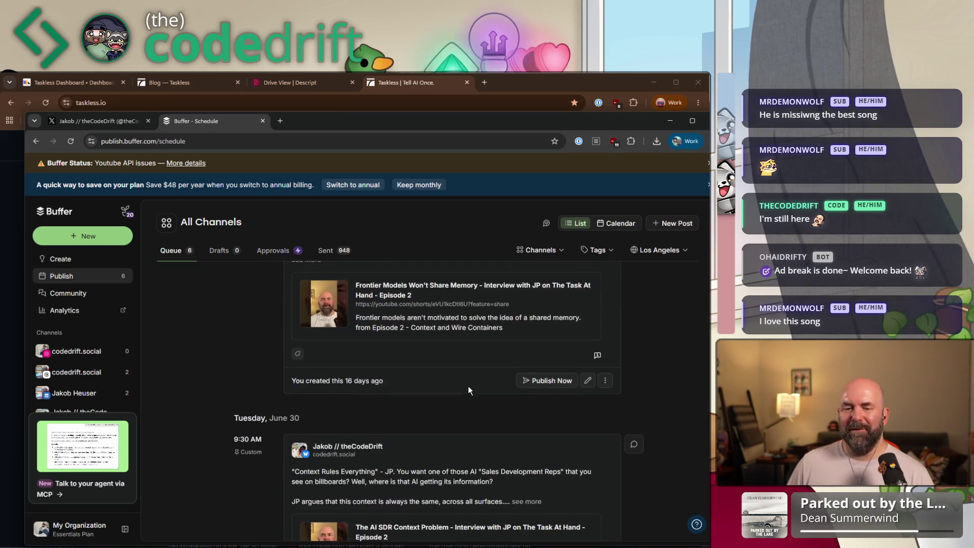
pyautogui.scroll(-3, 467, 386)
pyautogui.scroll(-3, 477, 378)
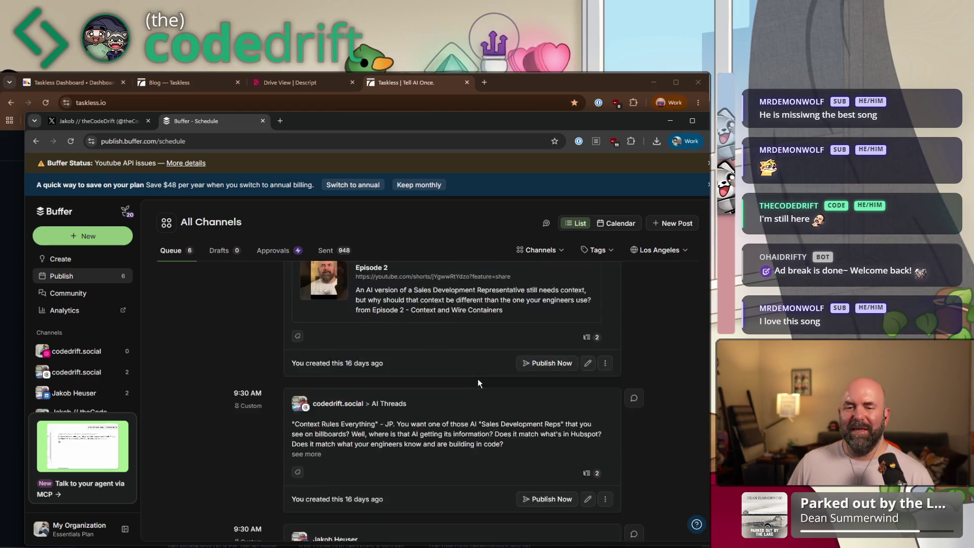
pyautogui.scroll(3, 477, 379)
pyautogui.scroll(-1, 477, 379)
pyautogui.scroll(5, 477, 379)
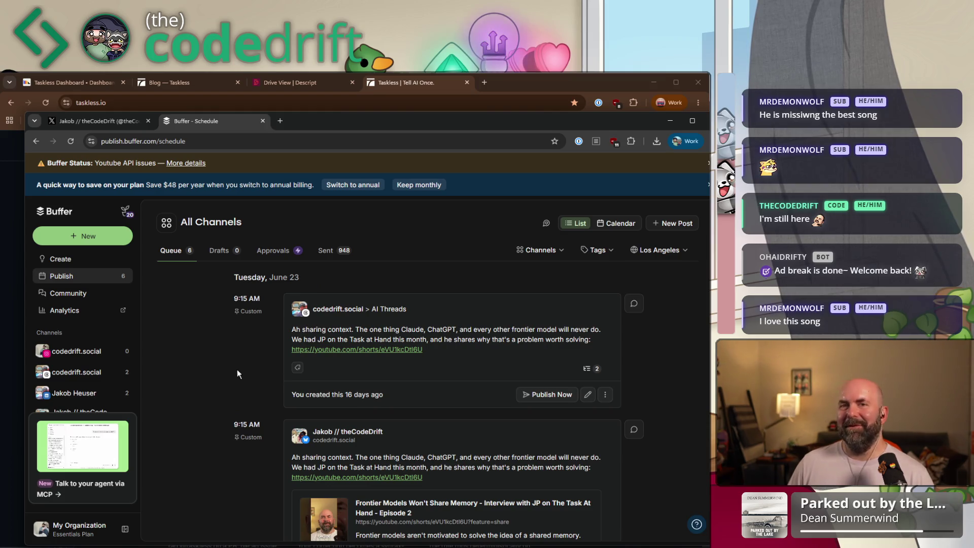
pyautogui.scroll(-4, 257, 362)
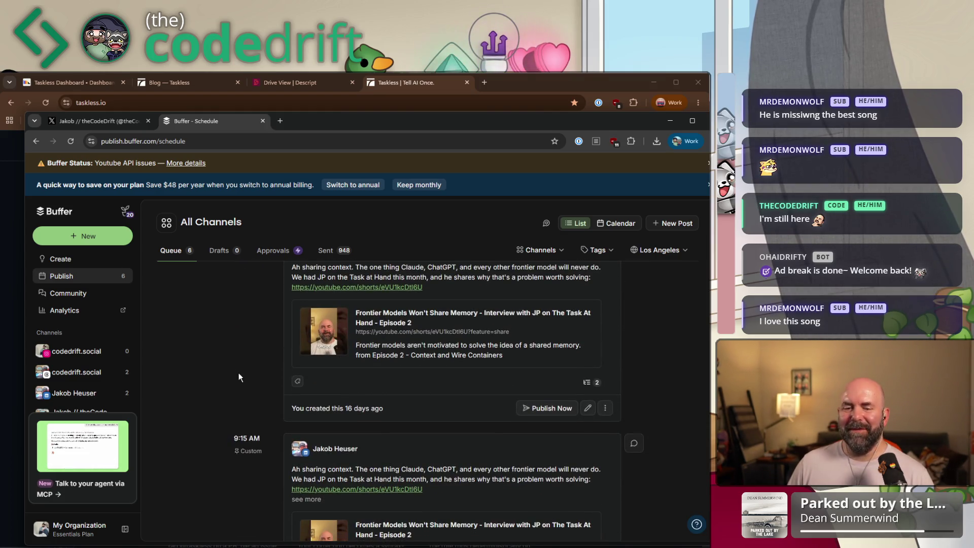
pyautogui.scroll(4, 239, 372)
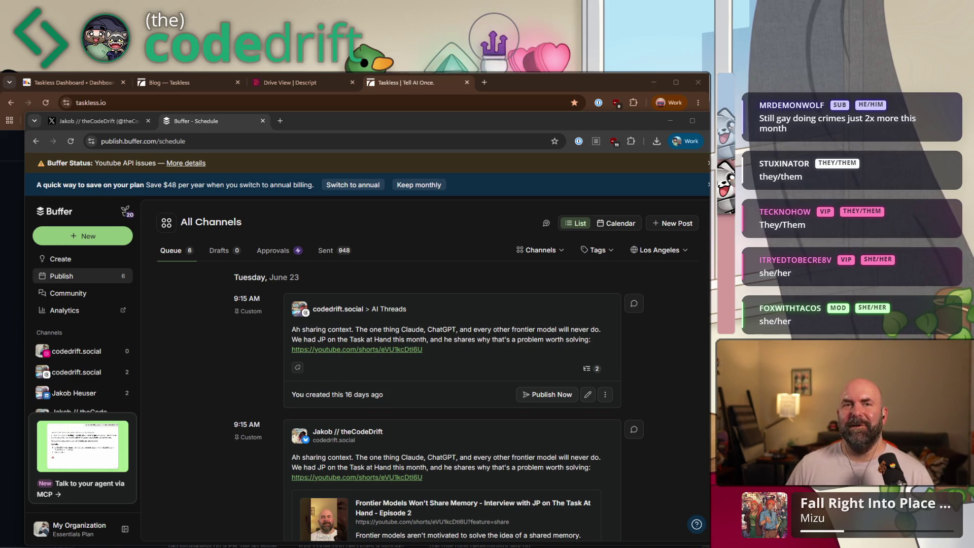
pyautogui.moveTo(477, 3); pyautogui.dragTo(478, 192)
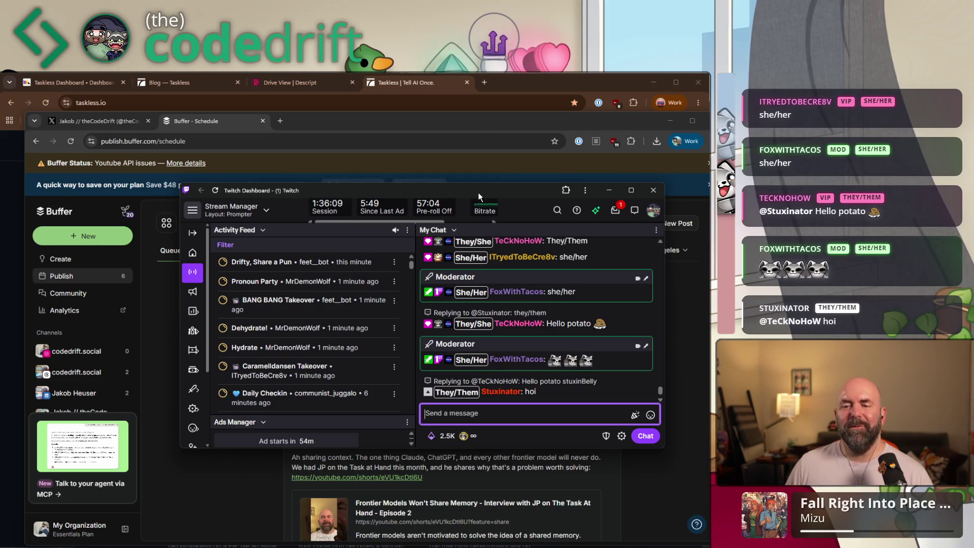
pyautogui.moveTo(478, 193); pyautogui.dragTo(355, 0)
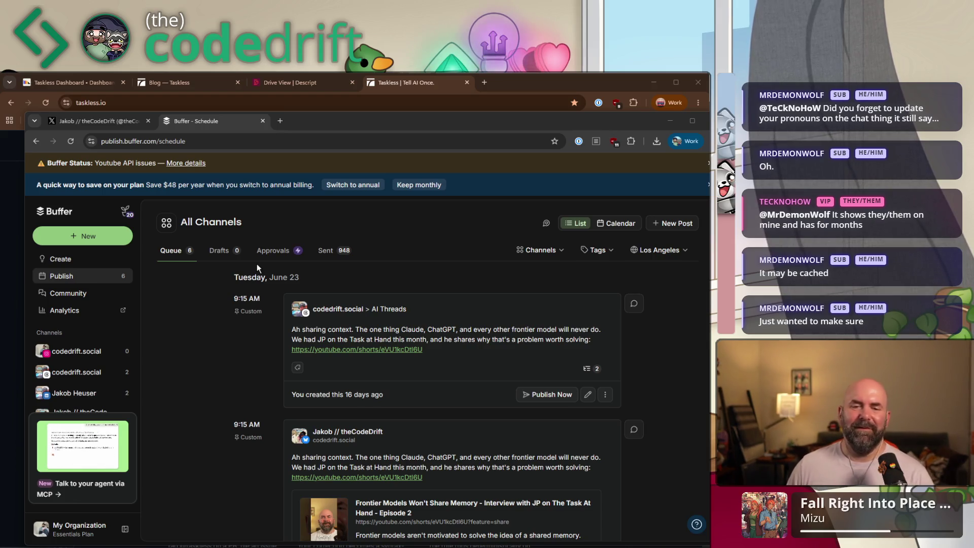
# - Close the MCP promo card and start adding a new channel
pyautogui.moveTo(116, 432)
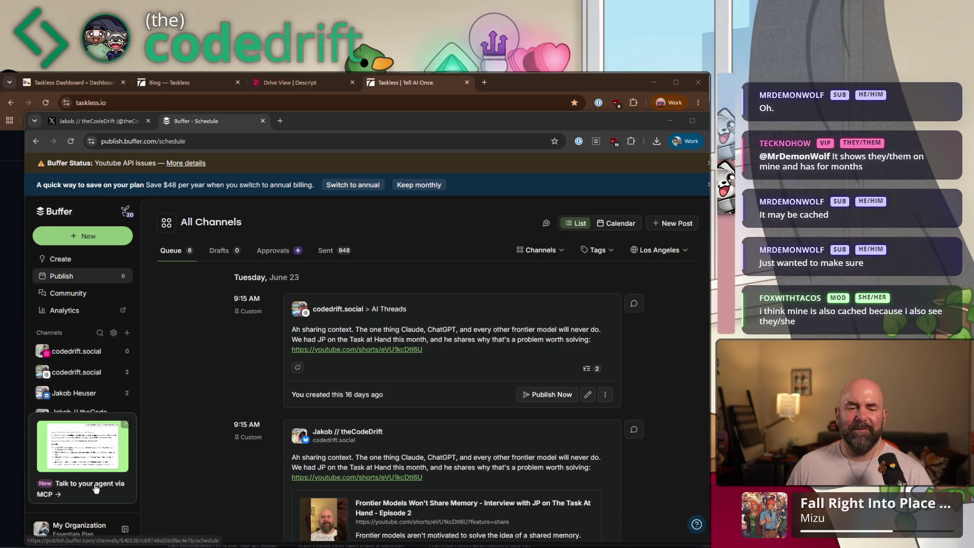
pyautogui.click(126, 423)
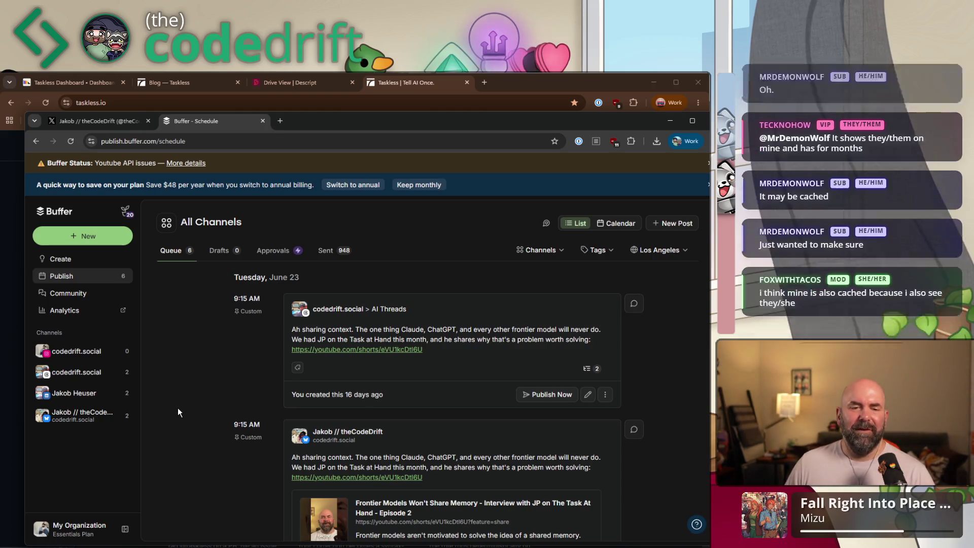
pyautogui.moveTo(126, 334)
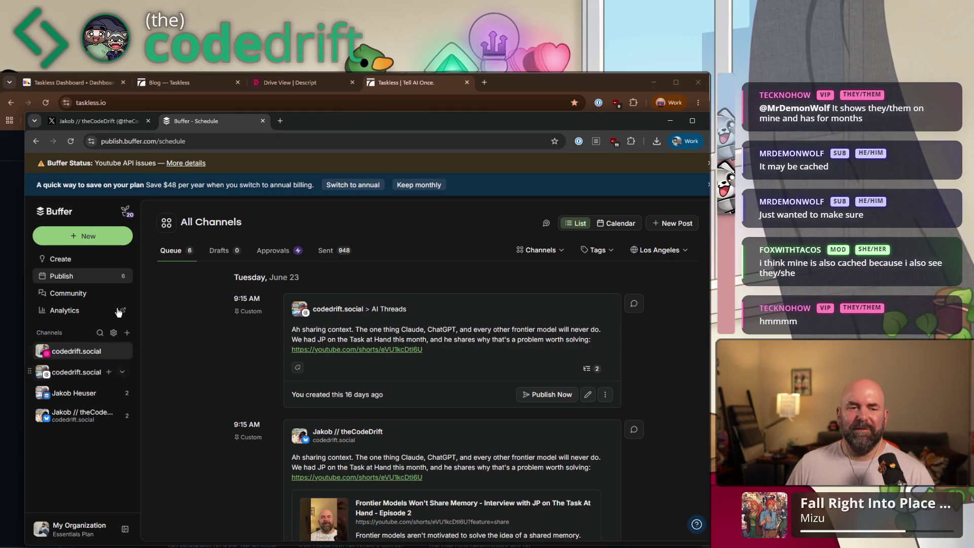
pyautogui.click(127, 334)
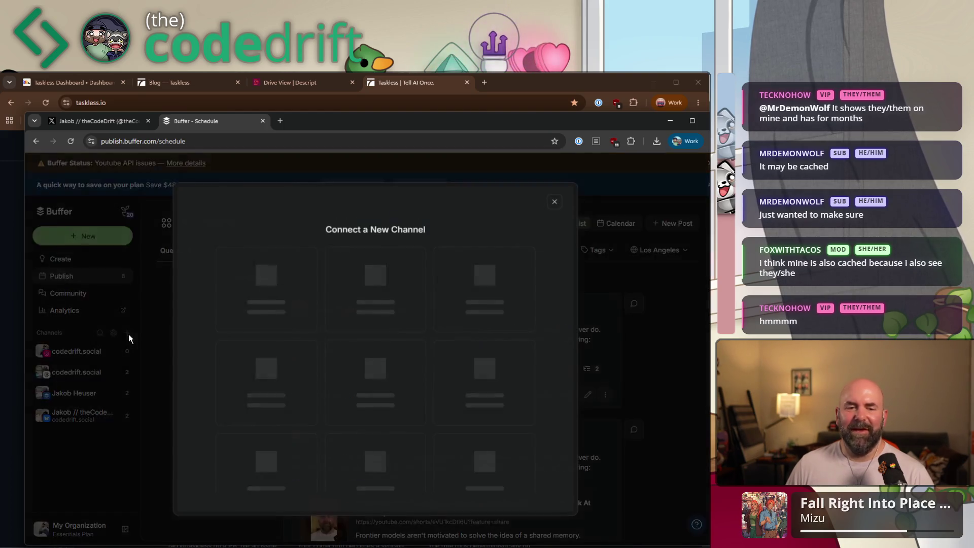
pyautogui.scroll(-3, 304, 379)
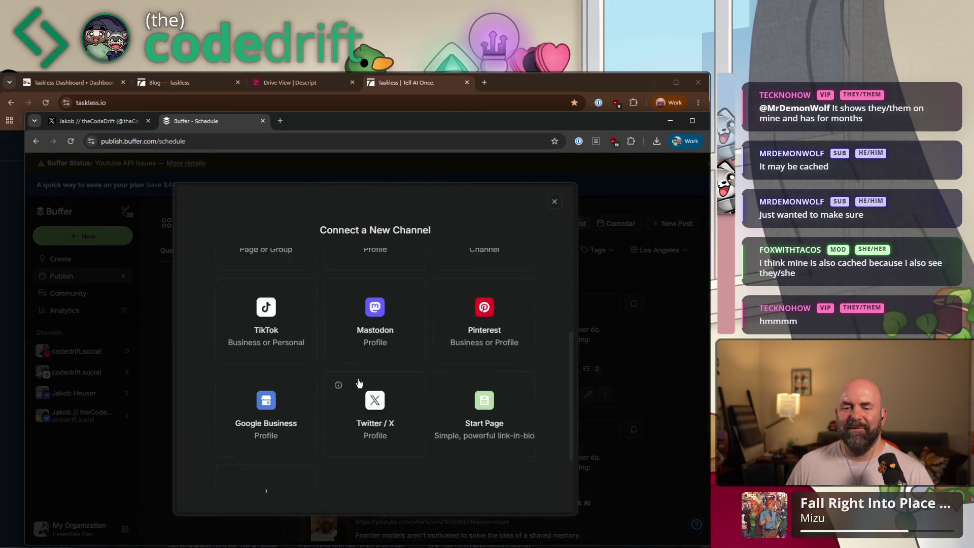
pyautogui.scroll(-1, 357, 379)
# - Choose Twitter / X, authorize Buffer's access and finish connecting the X account
pyautogui.press('Escape')
pyautogui.hotkey('ctrl', 'r')
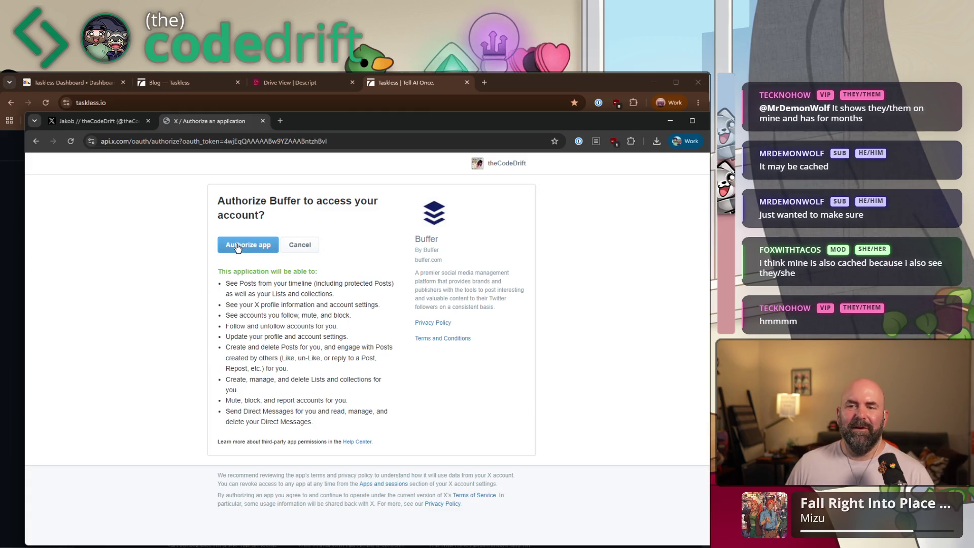
pyautogui.click(236, 248)
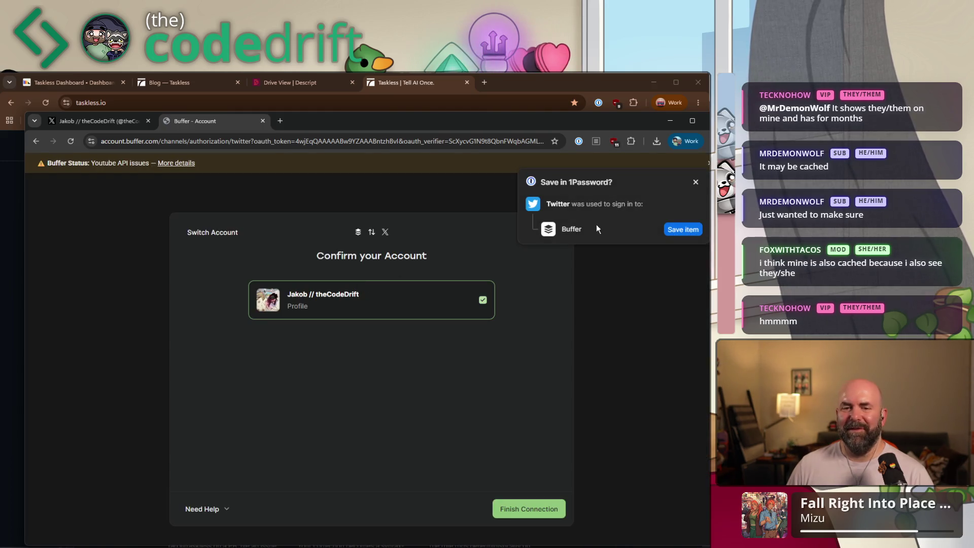
pyautogui.click(526, 509)
pyautogui.click(696, 182)
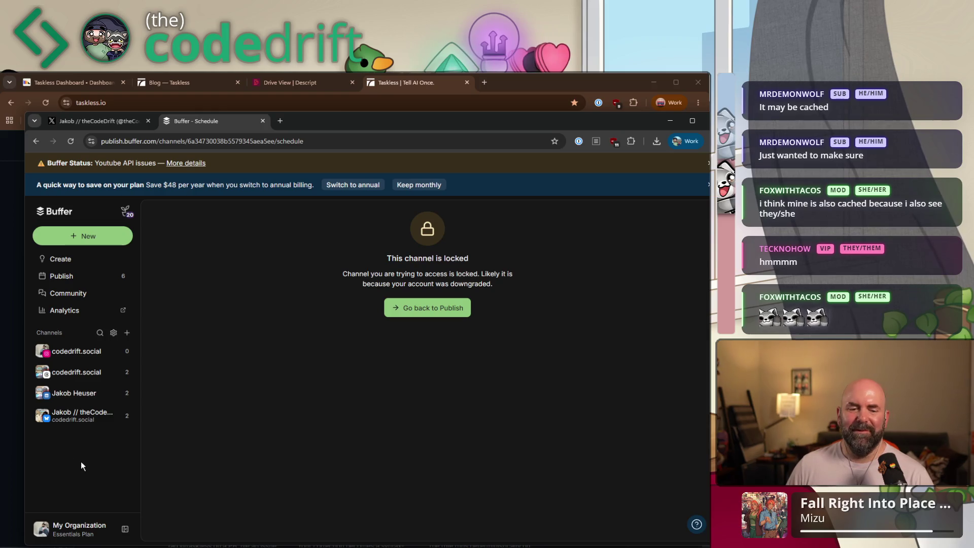
# - In Channels settings, try unlocking the locked X channel, then cancel the Select Channels dialog
pyautogui.click(87, 531)
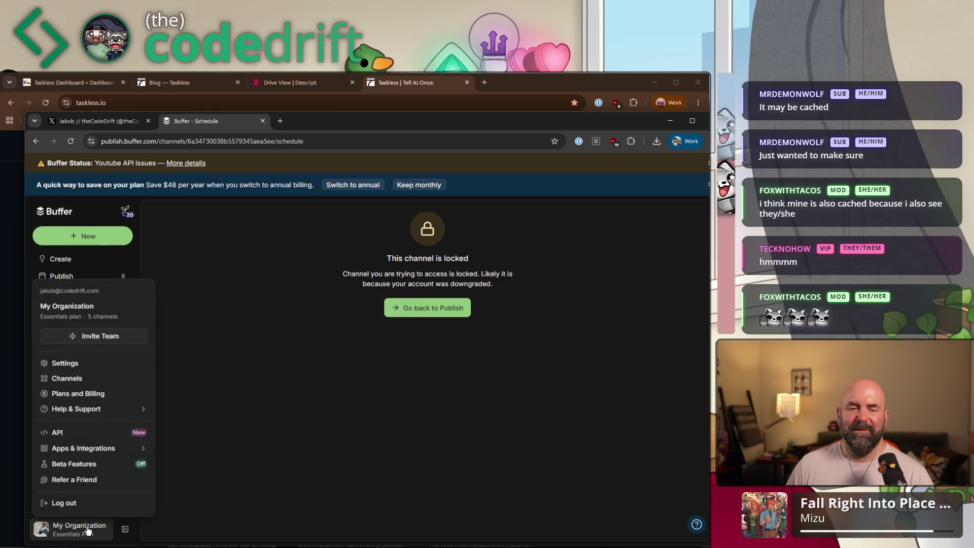
pyautogui.click(108, 378)
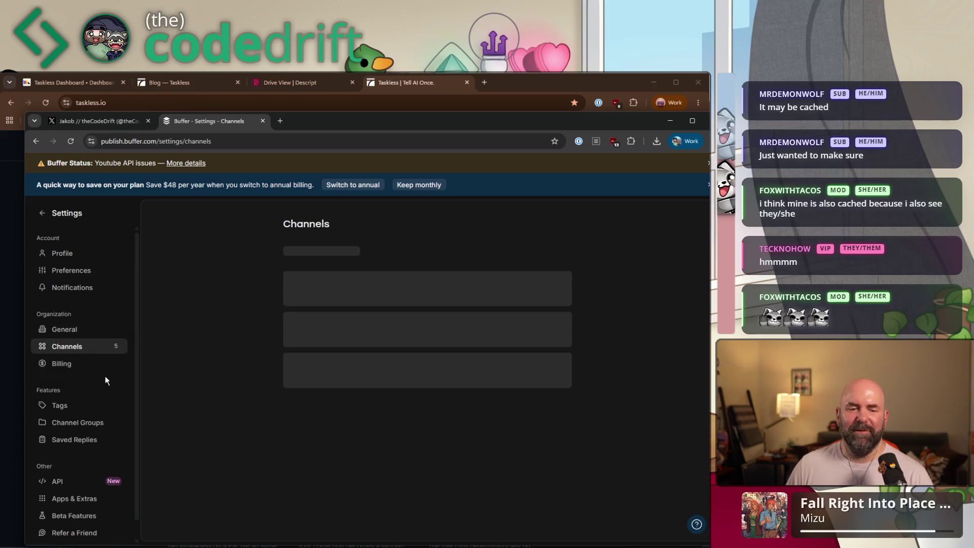
pyautogui.scroll(-3, 215, 365)
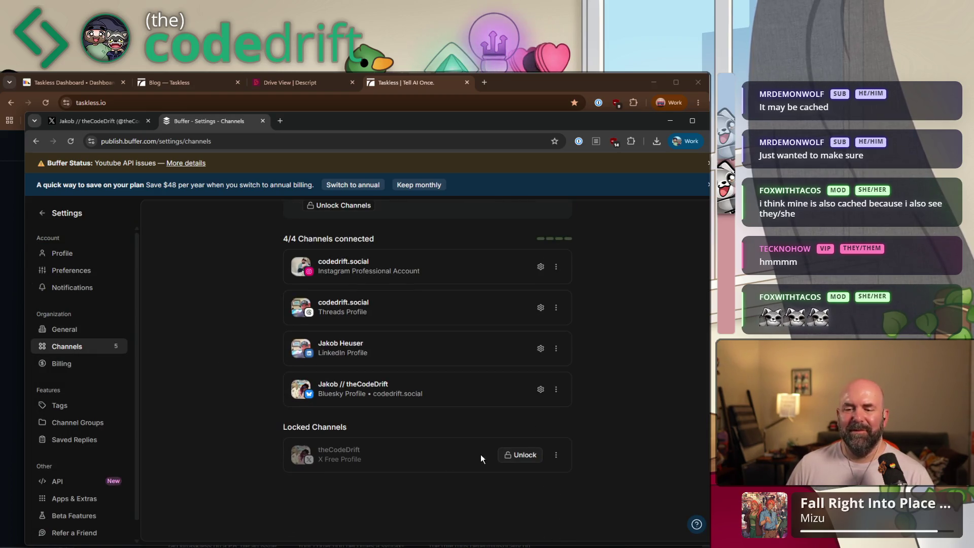
pyautogui.click(518, 457)
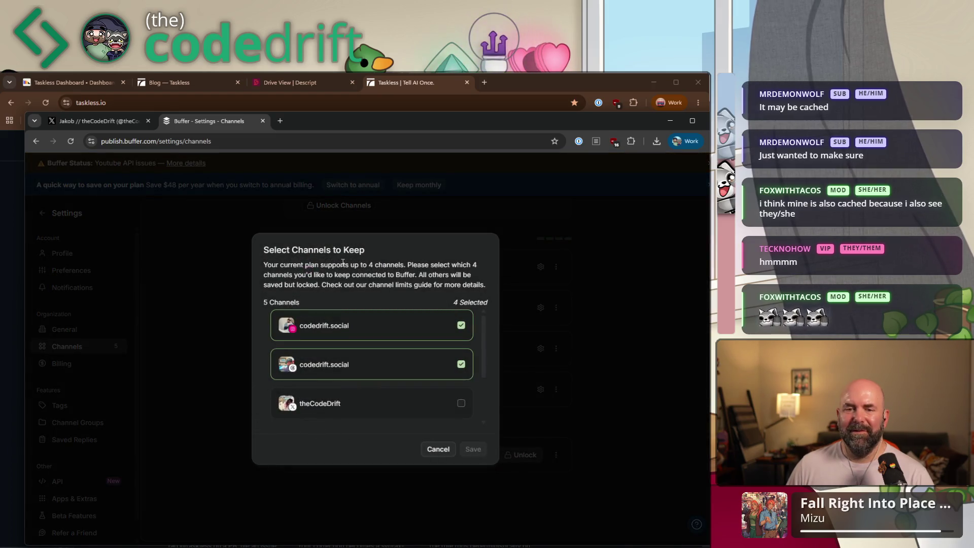
pyautogui.scroll(-2, 389, 361)
pyautogui.scroll(3, 389, 360)
pyautogui.click(437, 449)
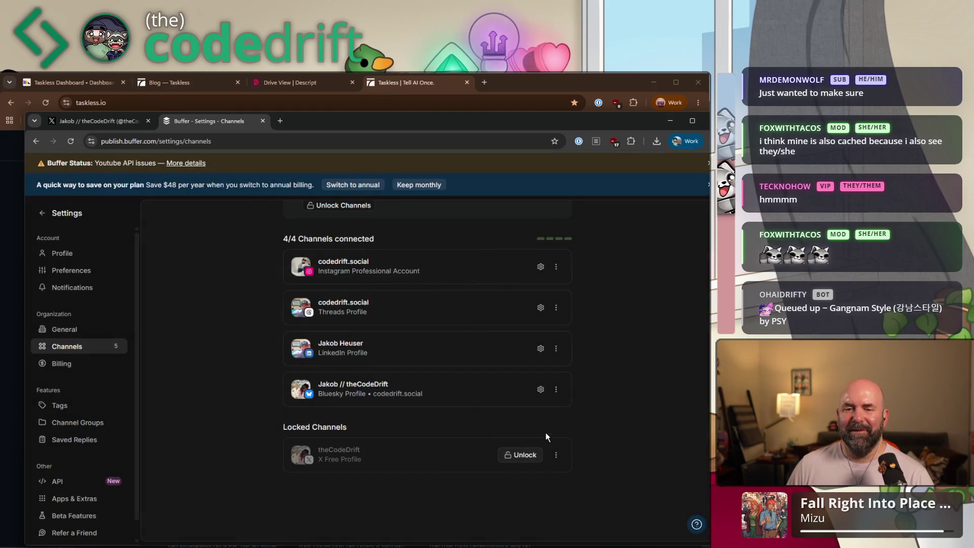
# - Review the 4/4 Essentials channel limit and go to the Billing settings
pyautogui.scroll(2, 269, 360)
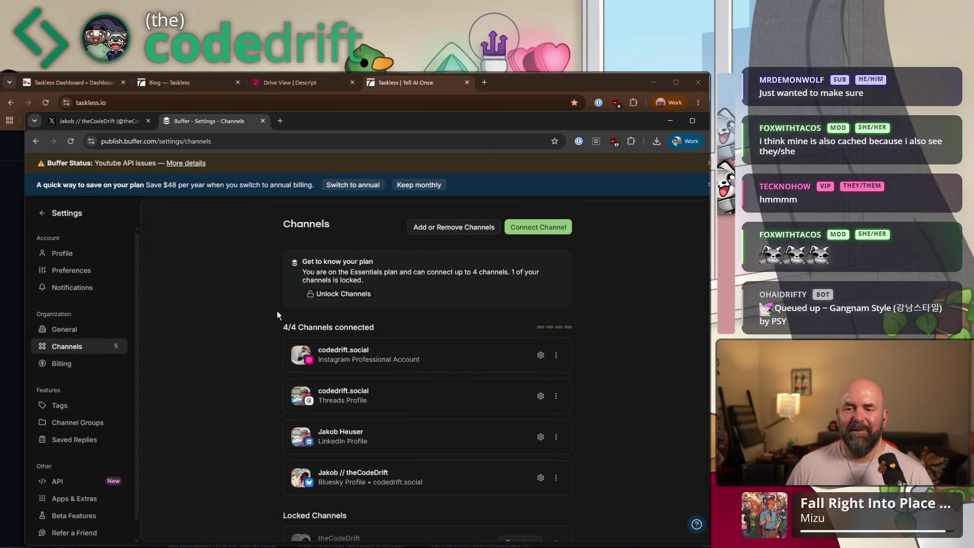
pyautogui.scroll(-1, 91, 426)
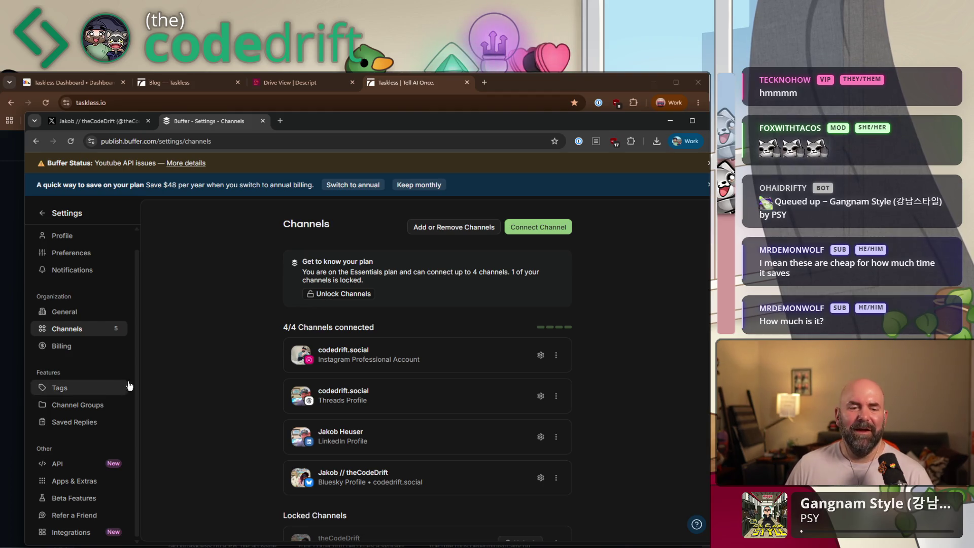
pyautogui.scroll(1, 94, 431)
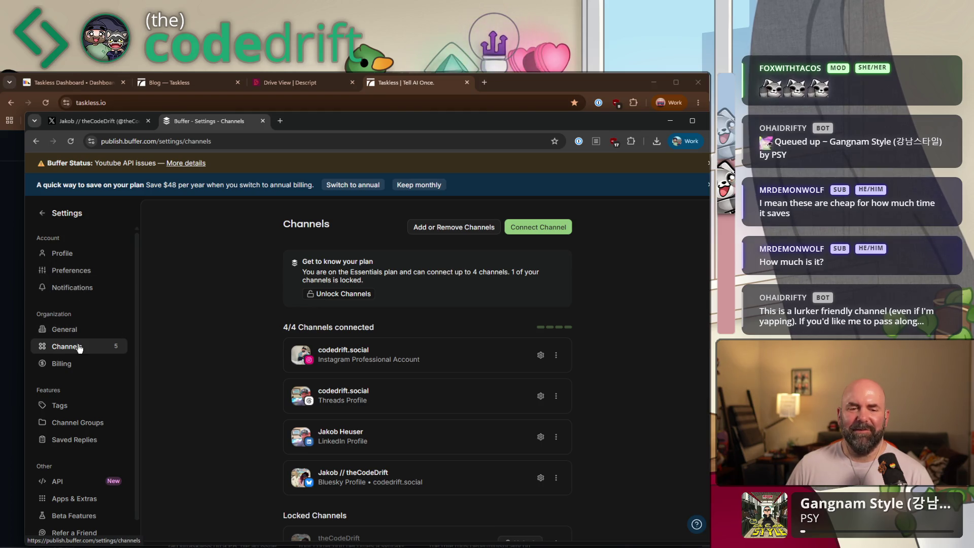
pyautogui.click(71, 364)
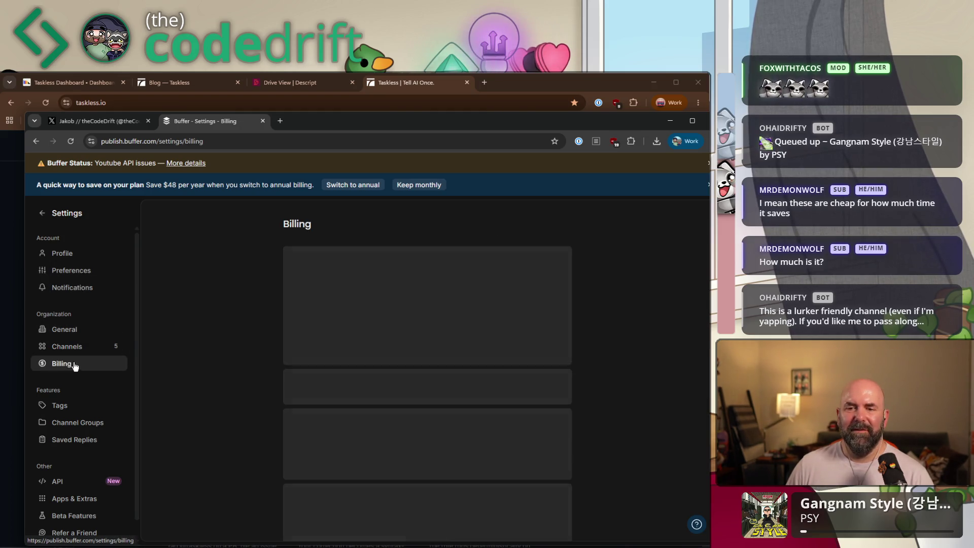
# - Upgrade to a 5-channel plan at $30/month, verify X is unlocked, and return to publishing
pyautogui.click(524, 351)
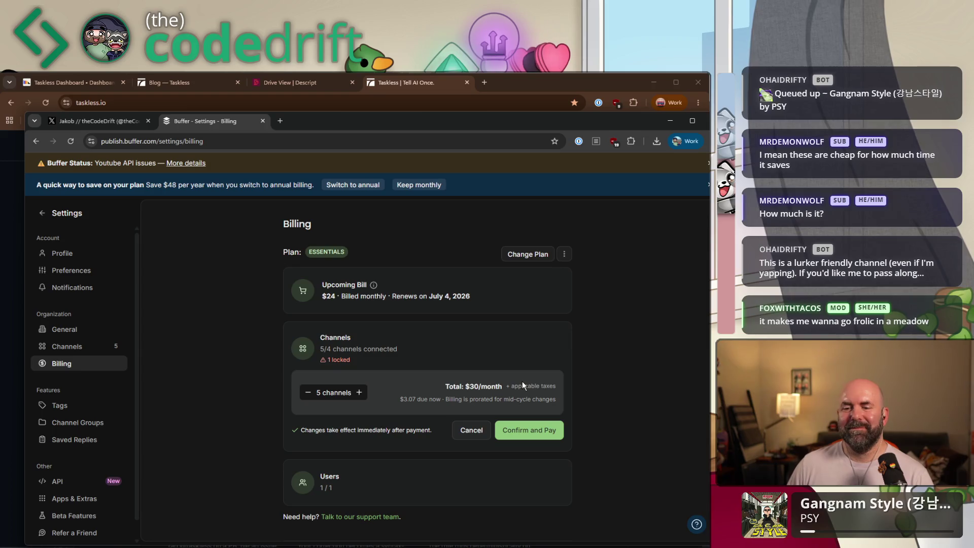
pyautogui.click(522, 429)
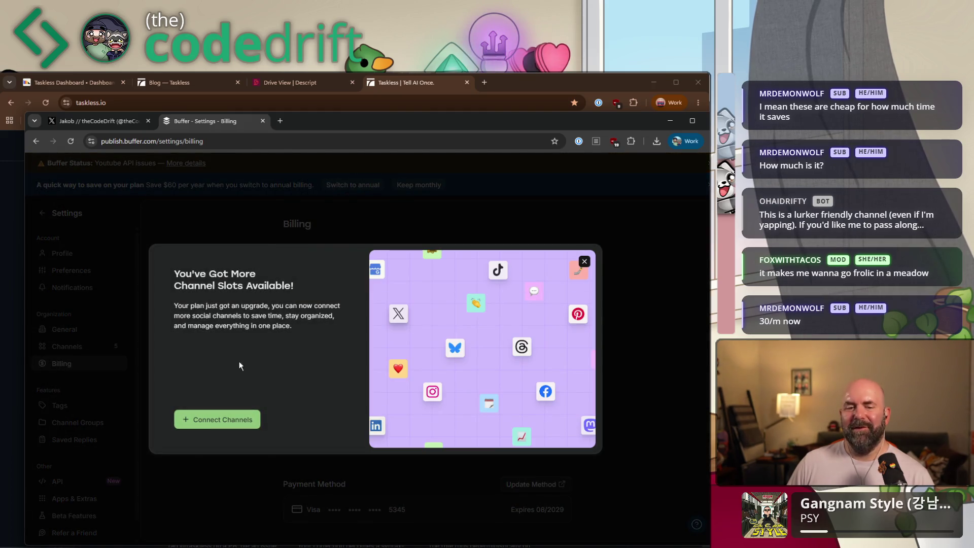
pyautogui.click(584, 261)
pyautogui.click(104, 346)
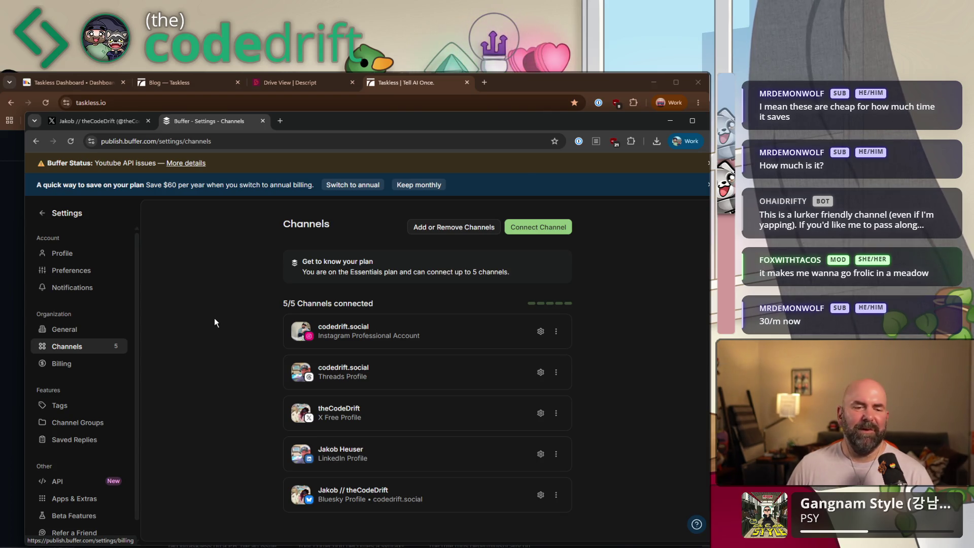
pyautogui.click(40, 213)
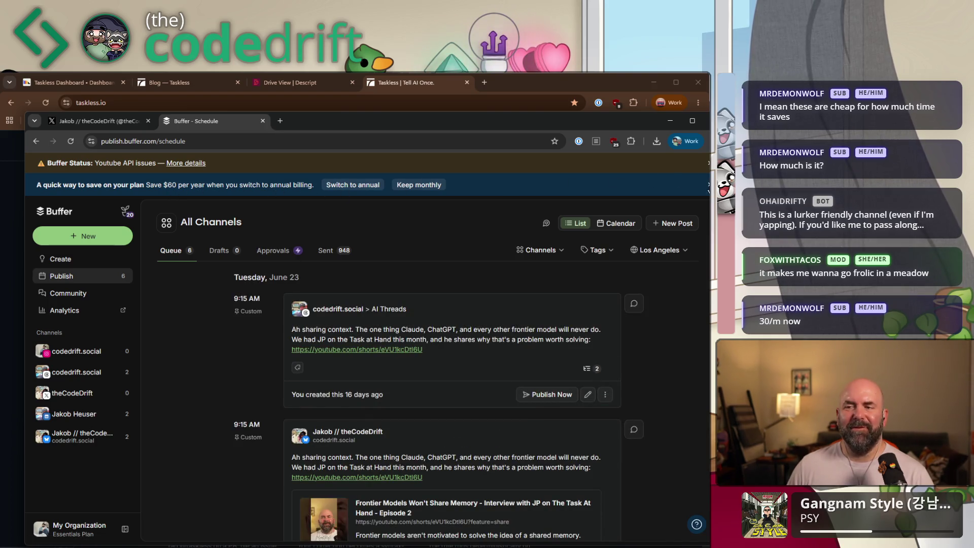
pyautogui.click(709, 185)
pyautogui.click(709, 163)
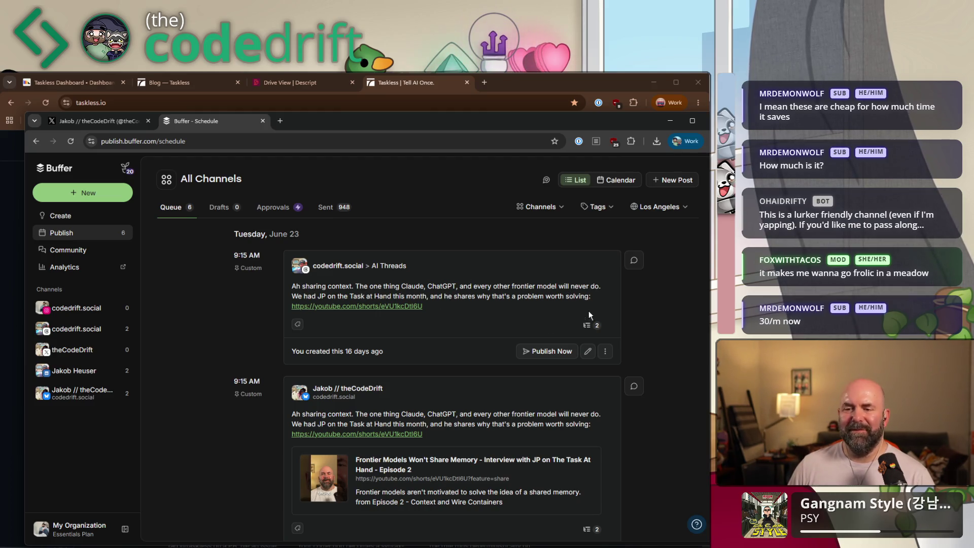
pyautogui.click(606, 351)
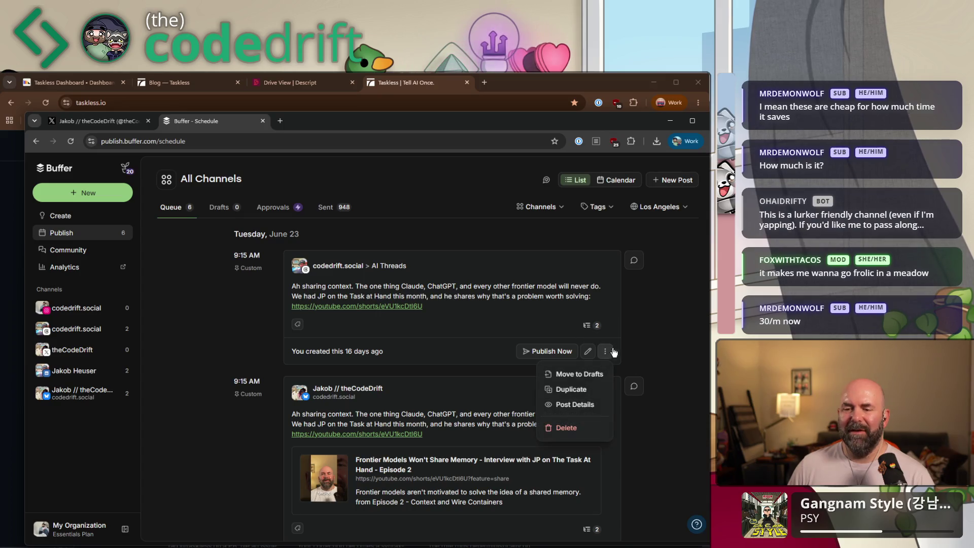
pyautogui.click(592, 391)
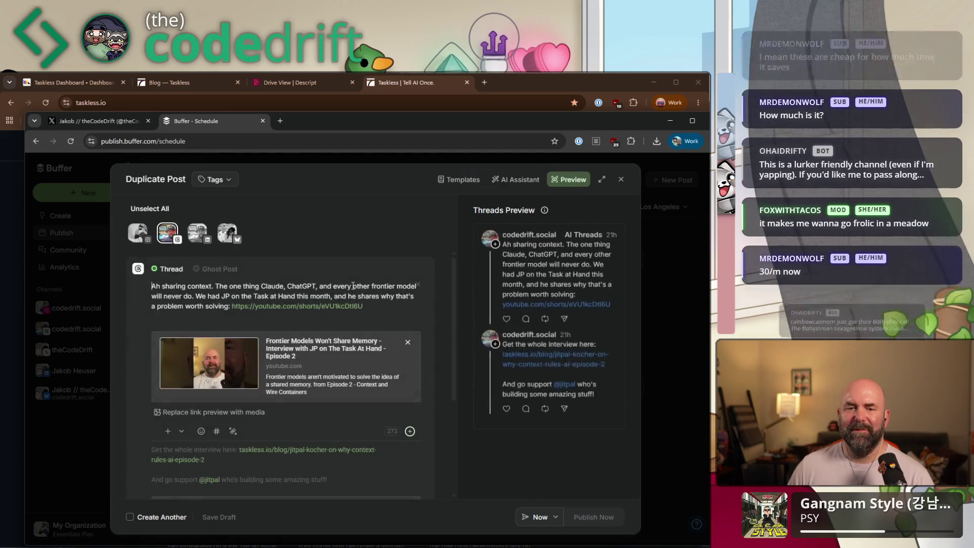
pyautogui.click(163, 231)
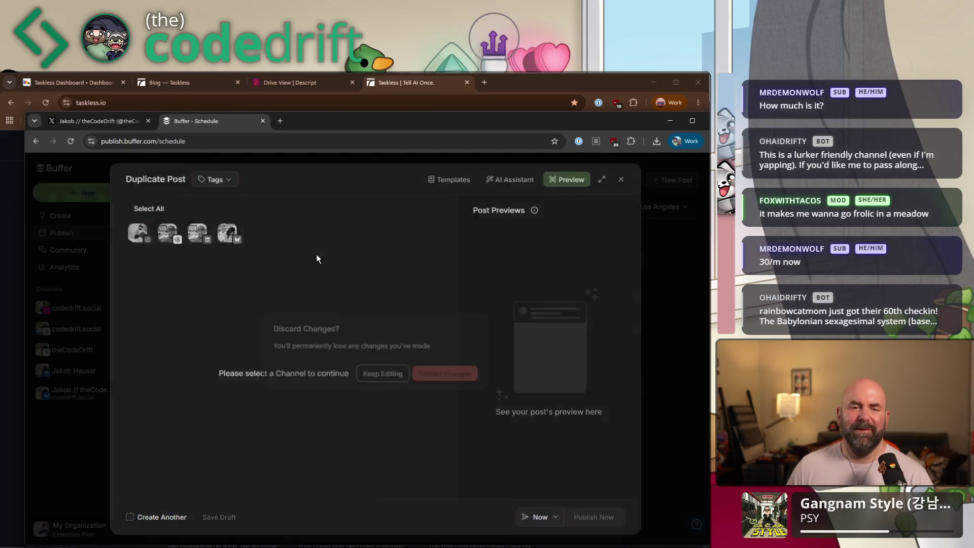
pyautogui.press('Escape')
pyautogui.click(456, 375)
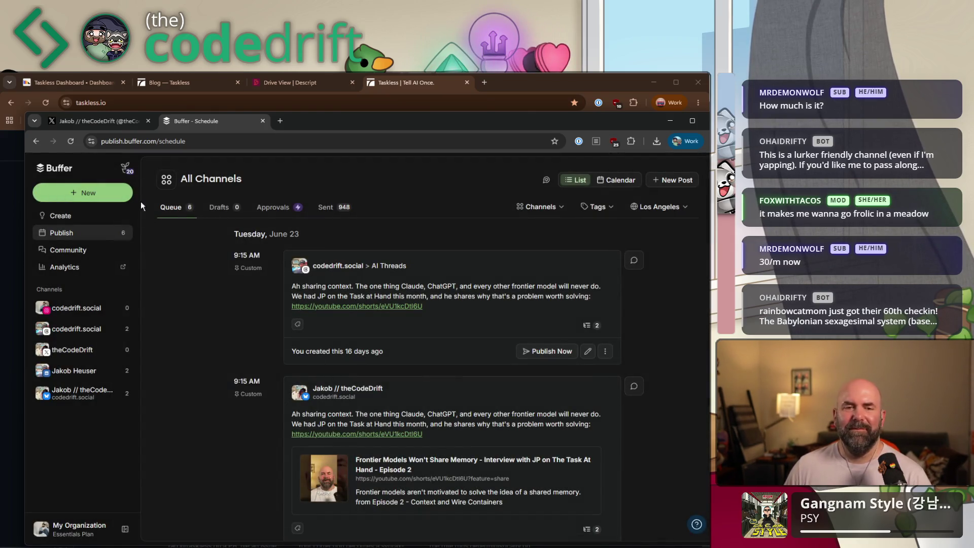
pyautogui.click(69, 140)
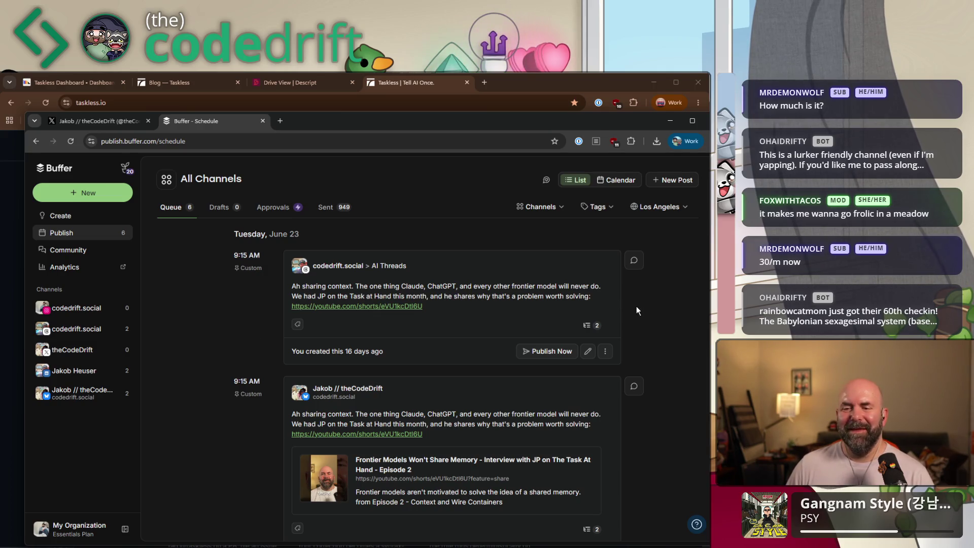
pyautogui.click(605, 351)
# - Duplicate the interview post, swap Threads for theCodeDrift X, and schedule it for the next available slot
pyautogui.click(577, 393)
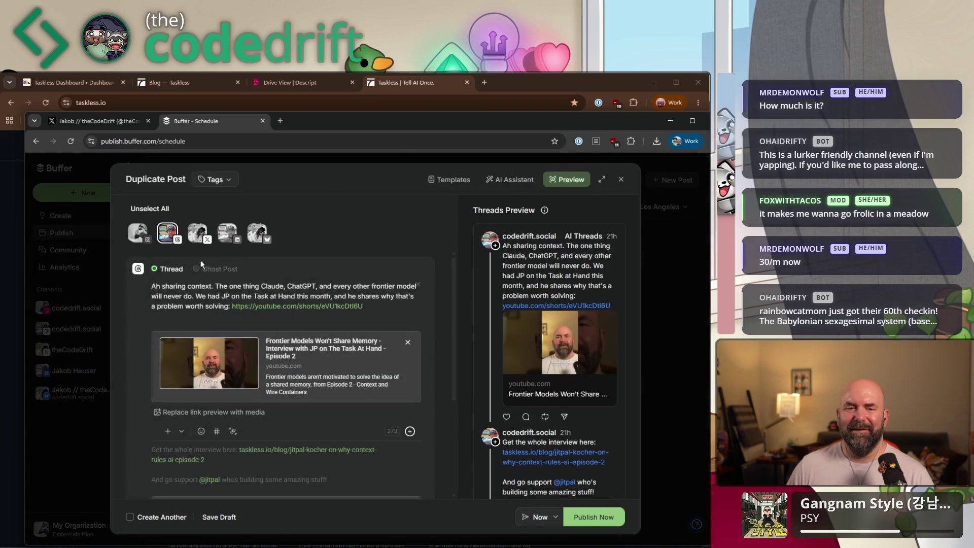
pyautogui.click(167, 232)
pyautogui.click(198, 232)
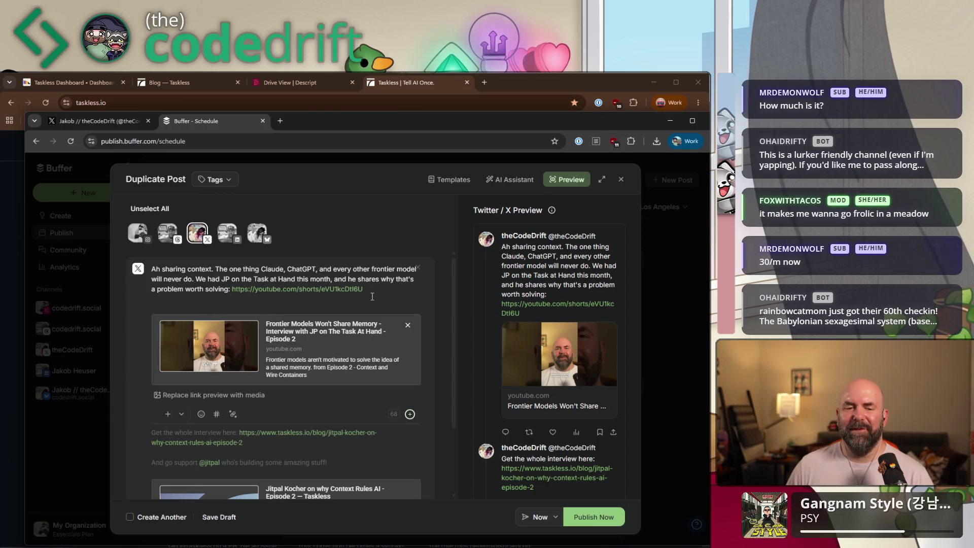
pyautogui.scroll(-2, 350, 330)
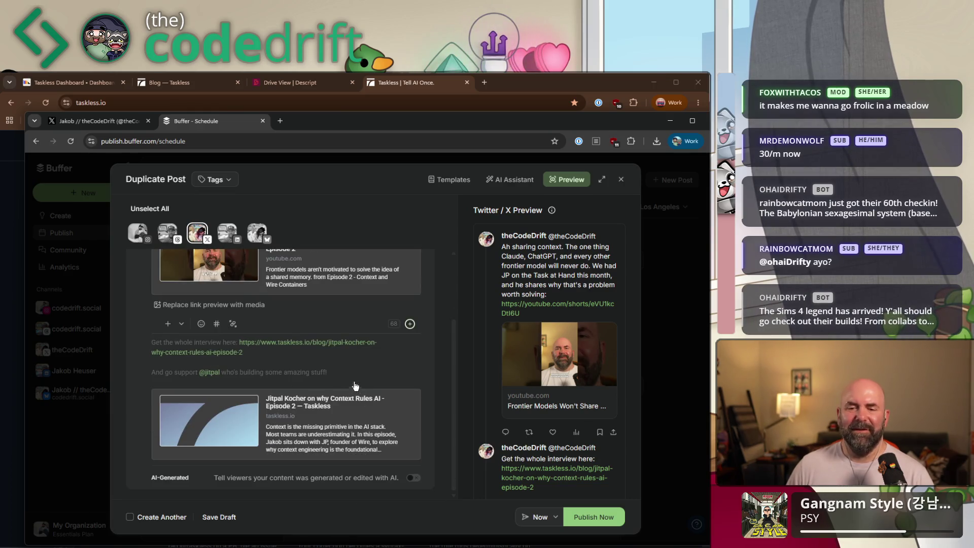
pyautogui.scroll(2, 323, 345)
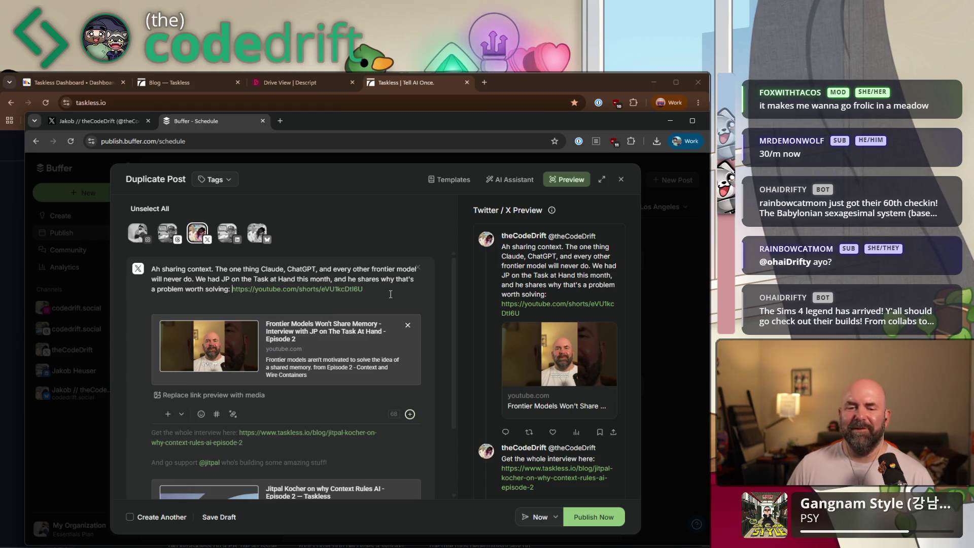
pyautogui.scroll(-2, 383, 311)
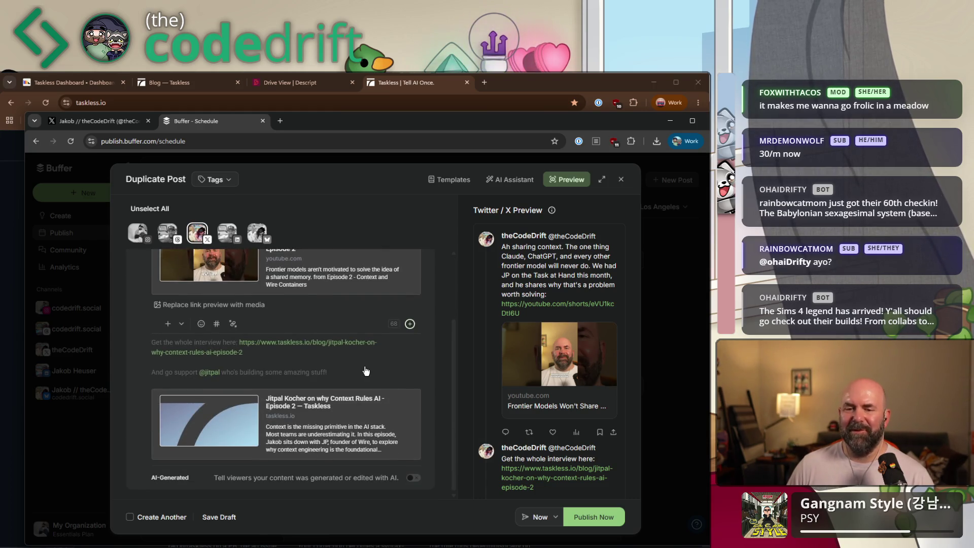
pyautogui.click(555, 517)
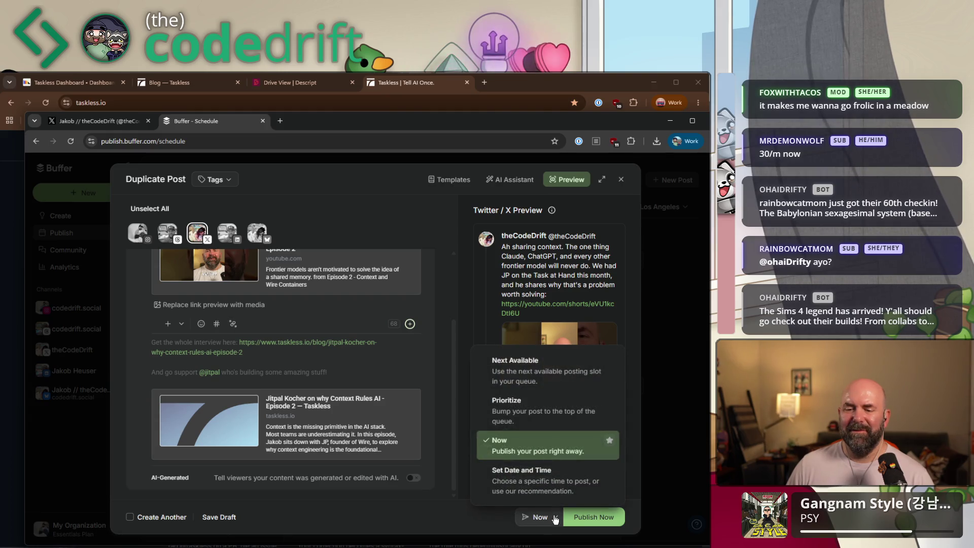
pyautogui.click(563, 376)
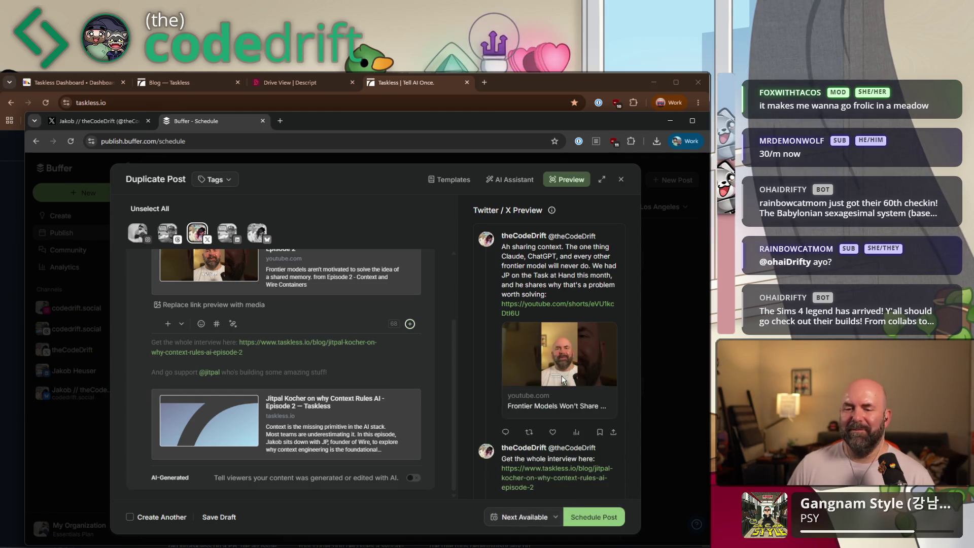
pyautogui.click(591, 521)
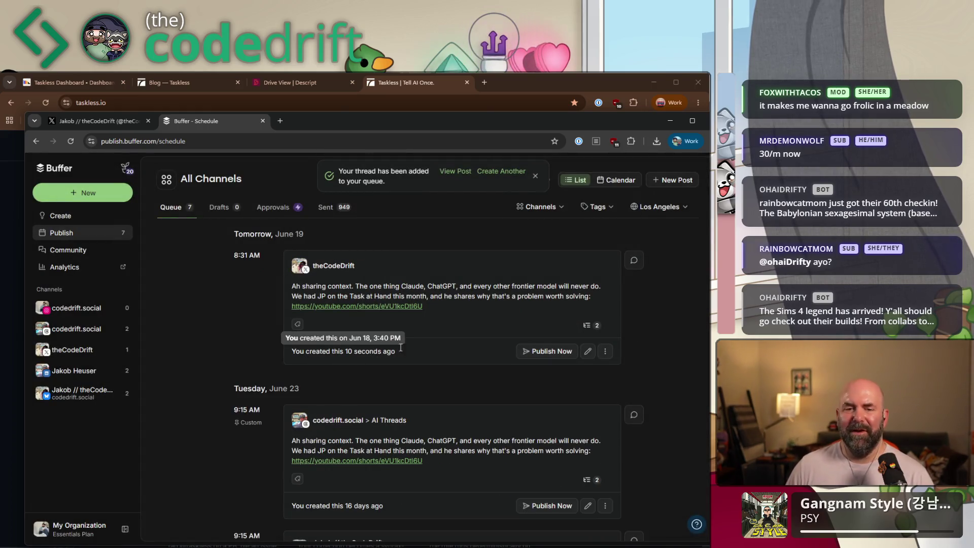
# - Reschedule the X copy to Tuesday, June 23 at 9:00 AM and save it
pyautogui.click(587, 351)
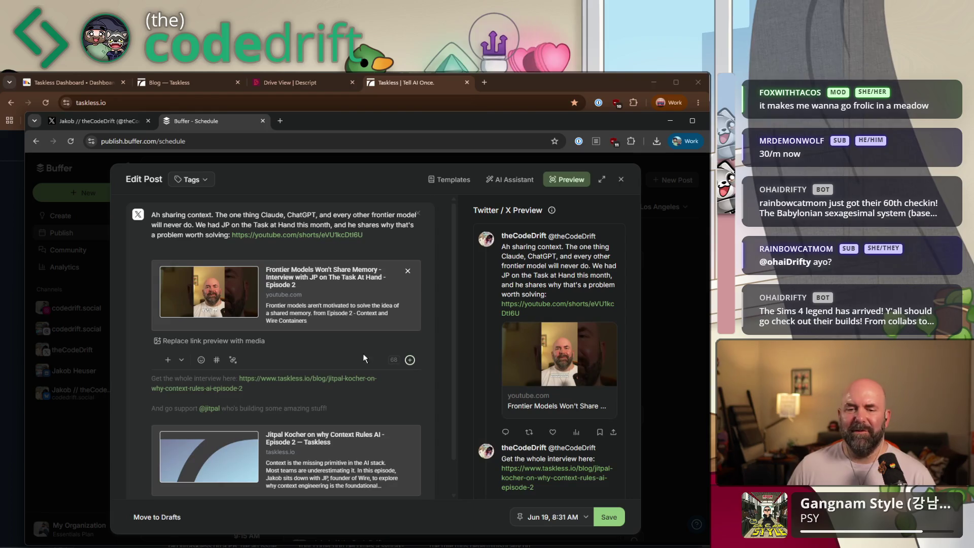
pyautogui.click(577, 514)
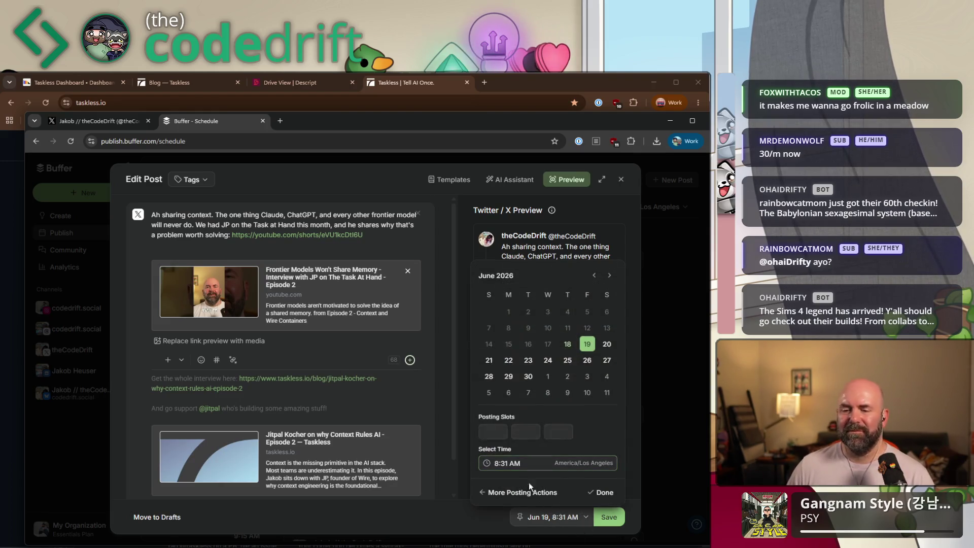
pyautogui.click(528, 360)
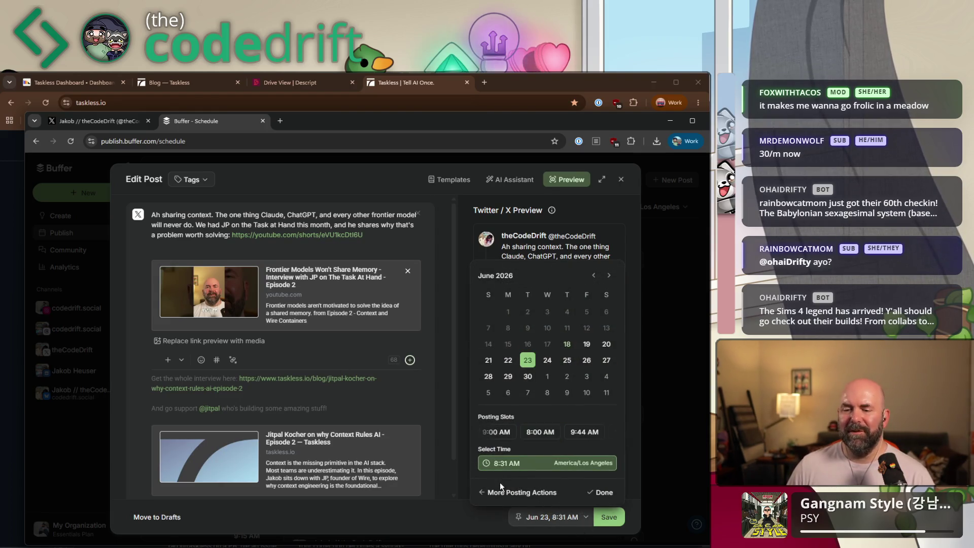
pyautogui.click(496, 463)
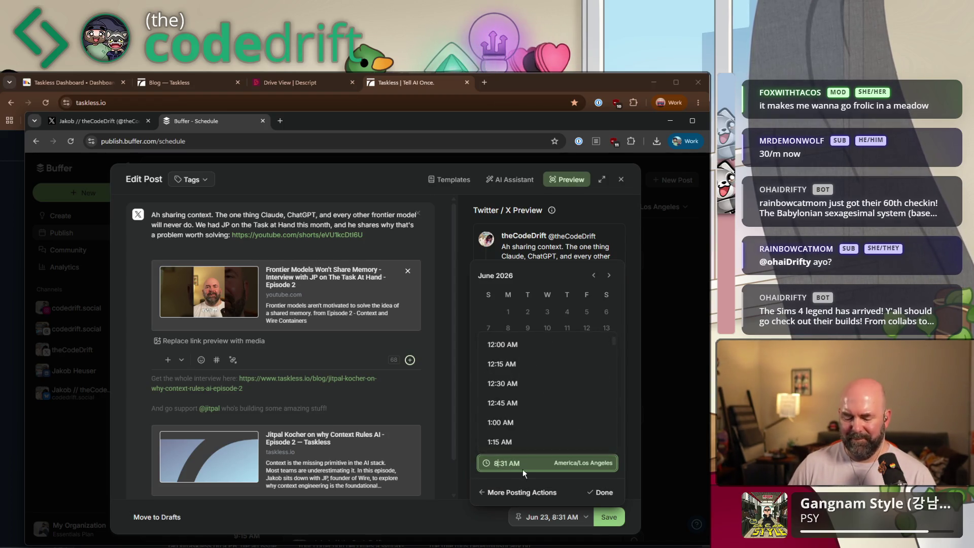
pyautogui.write('9')
pyautogui.press('BackSpace')
pyautogui.press('BackSpace')
pyautogui.write('0')
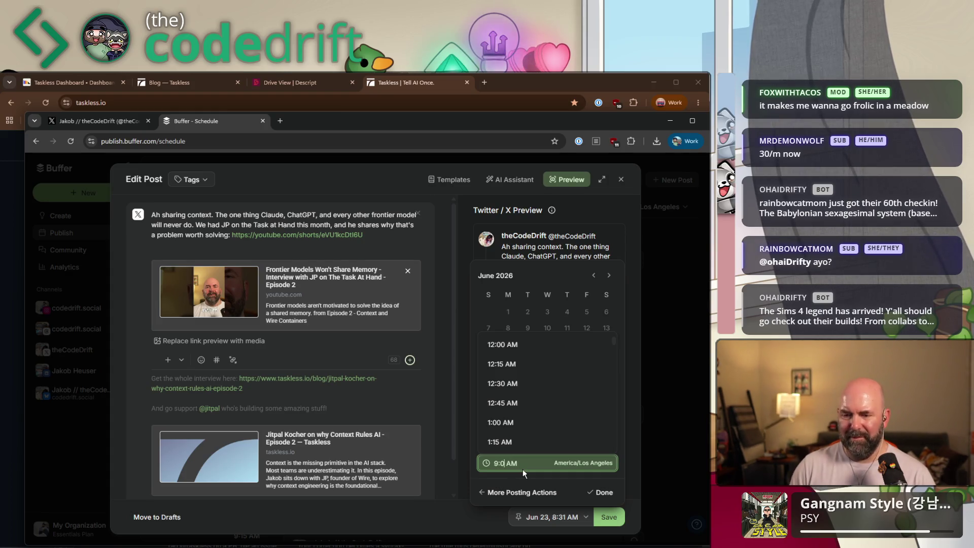
pyautogui.write('0')
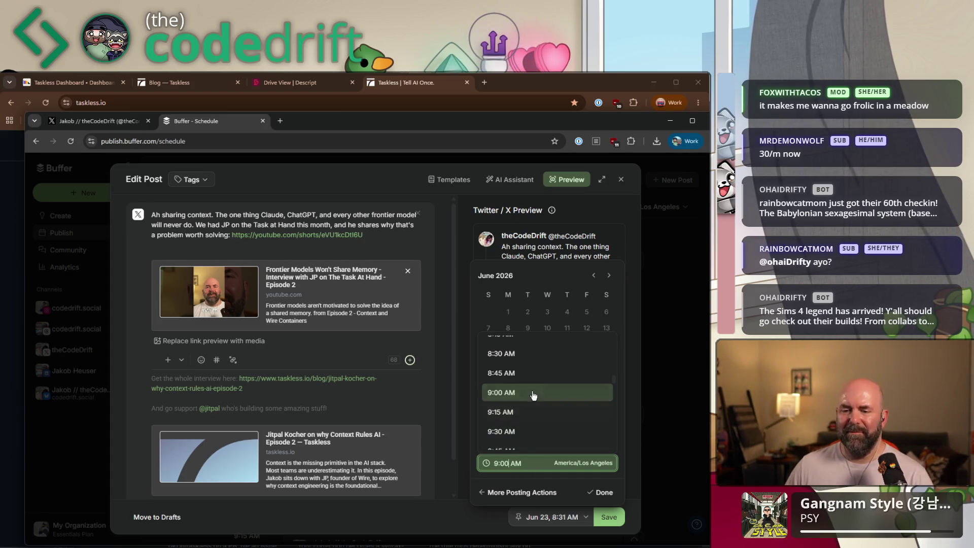
pyautogui.click(601, 493)
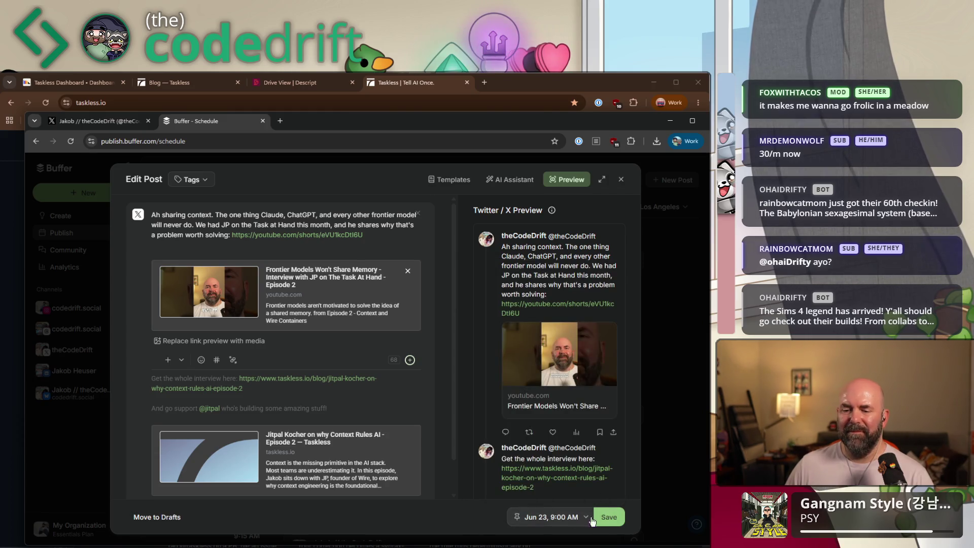
pyautogui.click(611, 517)
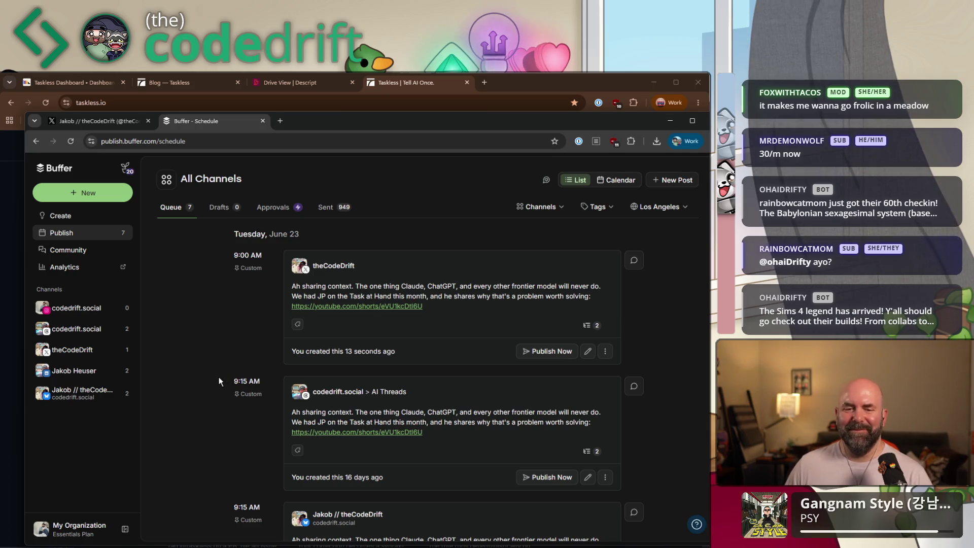
# - Open theCodeDrift channel's own queue from the Channels sidebar
pyautogui.scroll(-2, 218, 378)
pyautogui.scroll(-2, 218, 378)
pyautogui.scroll(-2, 218, 377)
pyautogui.scroll(2, 217, 377)
pyautogui.scroll(3, 219, 376)
pyautogui.scroll(2, 220, 377)
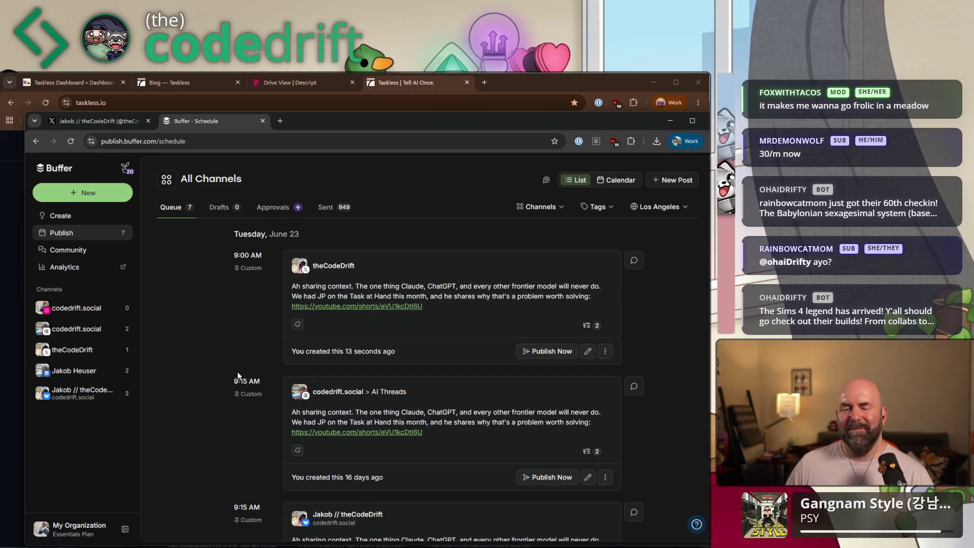
pyautogui.scroll(-3, 228, 364)
pyautogui.scroll(3, 229, 363)
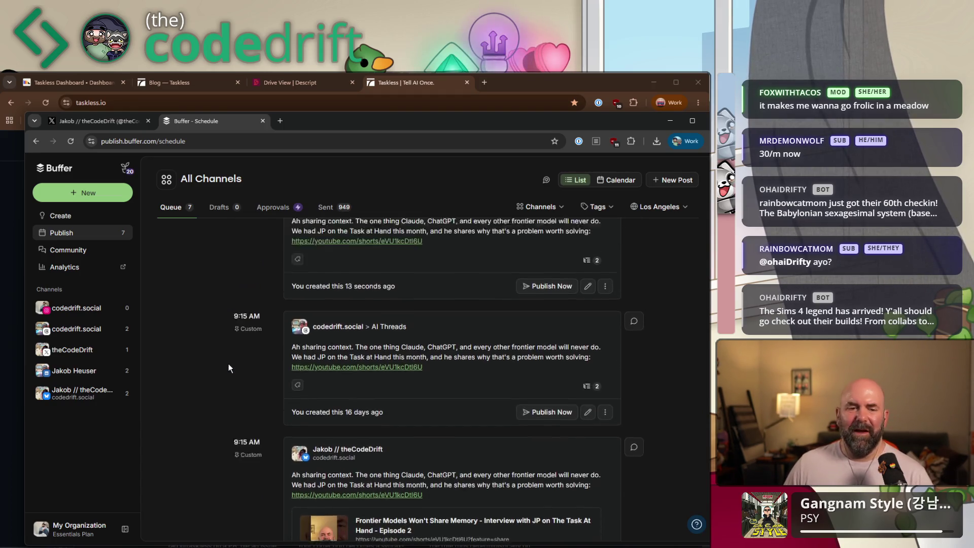
pyautogui.click(90, 359)
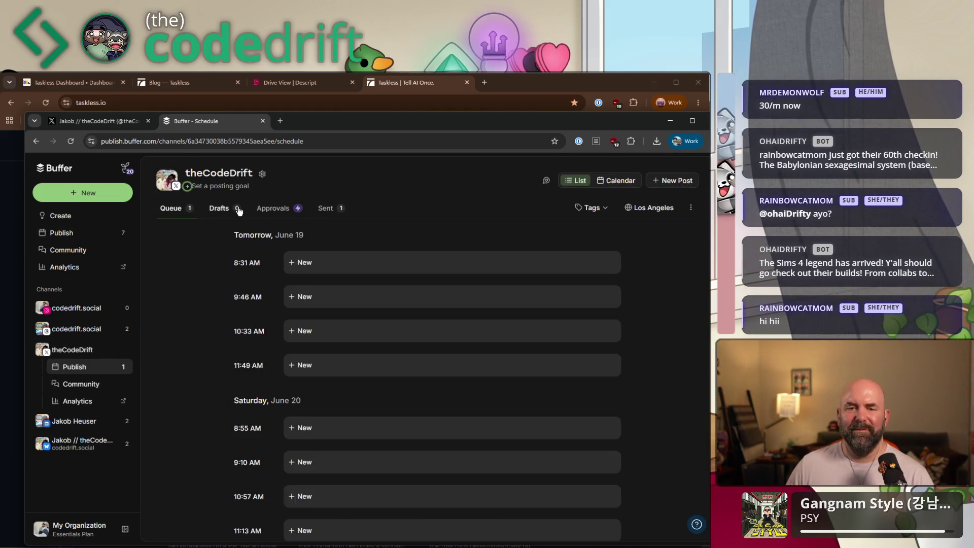
pyautogui.scroll(-3, 439, 342)
pyautogui.scroll(-3, 410, 362)
# - Check the June 23 post in Calendar and List views, then open the channel's posting schedule
pyautogui.click(616, 181)
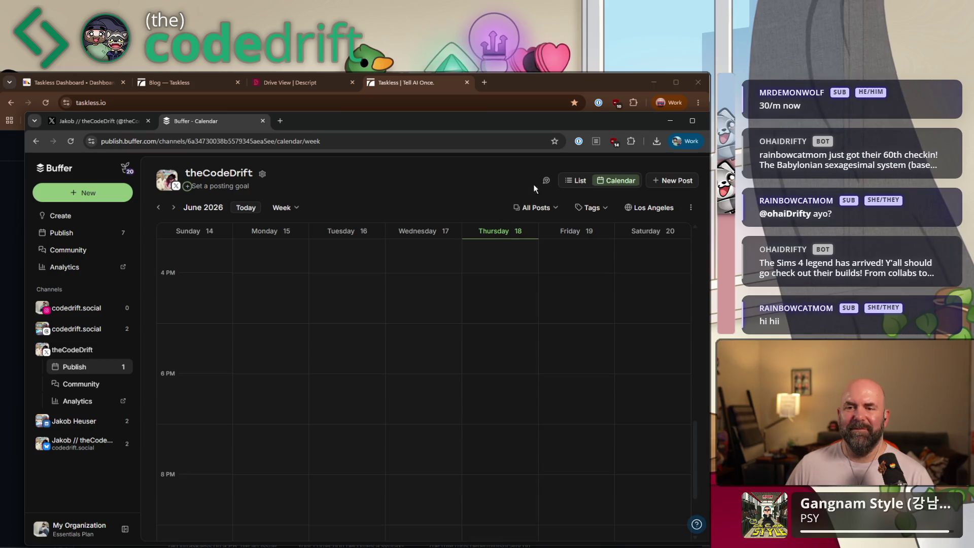
pyautogui.scroll(1, 456, 304)
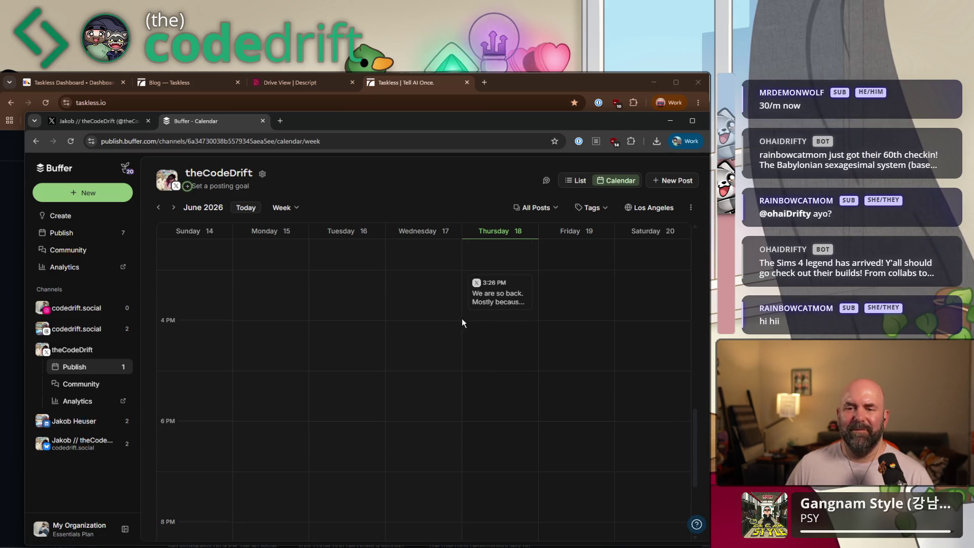
pyautogui.click(576, 180)
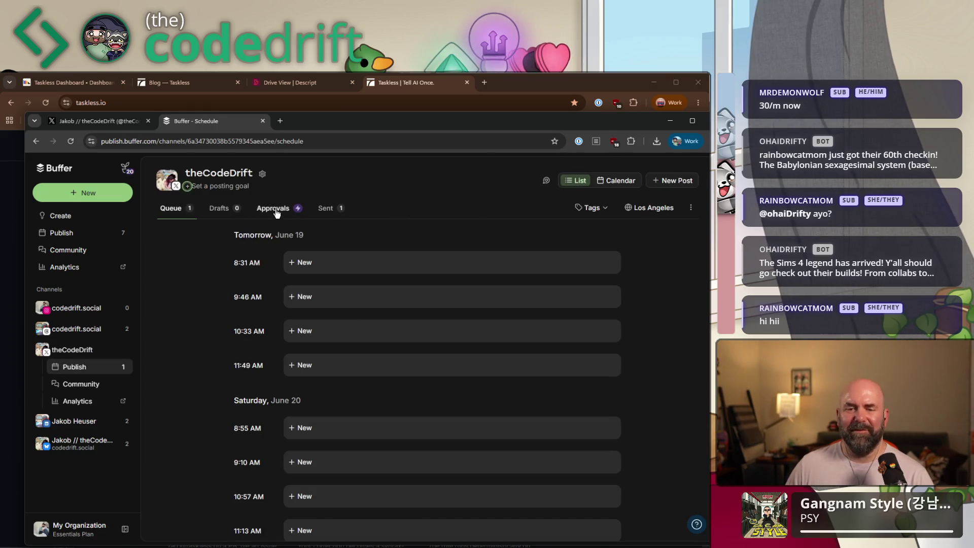
pyautogui.scroll(-4, 463, 342)
pyautogui.scroll(-4, 435, 426)
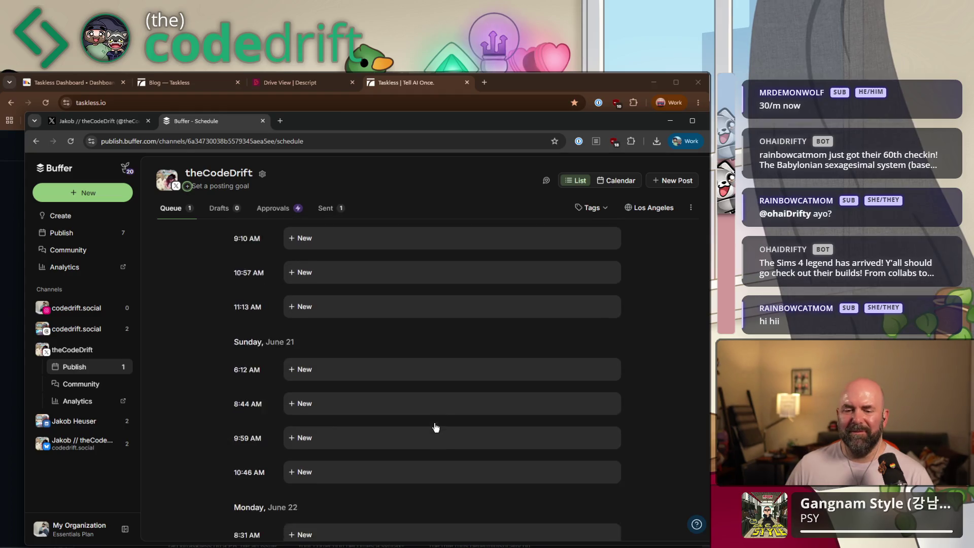
pyautogui.scroll(-4, 414, 426)
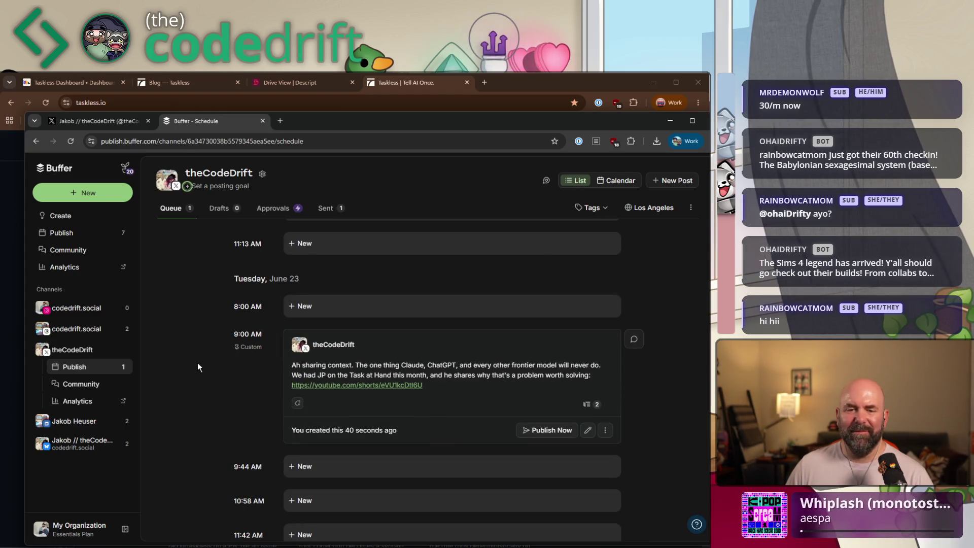
pyautogui.scroll(-1, 203, 362)
pyautogui.scroll(5, 207, 361)
pyautogui.scroll(5, 193, 371)
pyautogui.scroll(2, 203, 373)
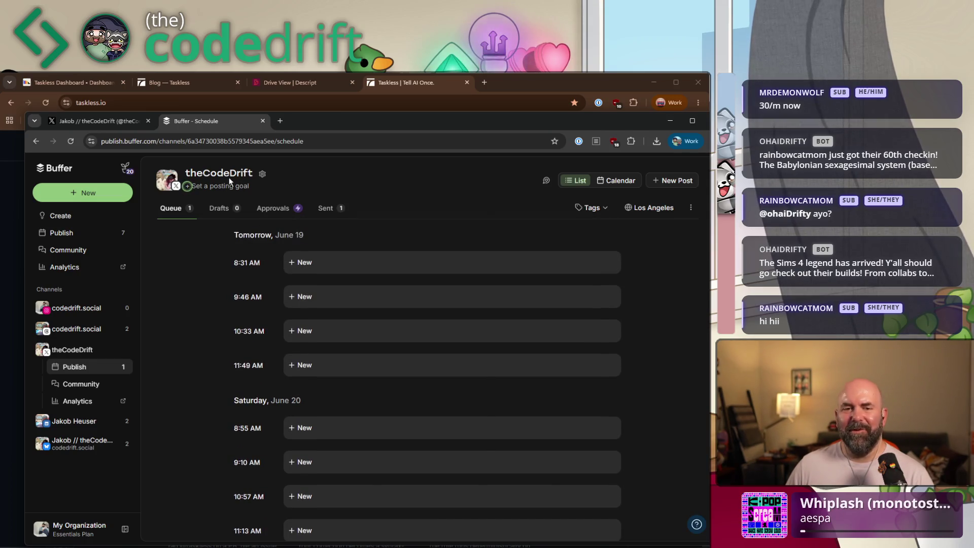
pyautogui.click(262, 174)
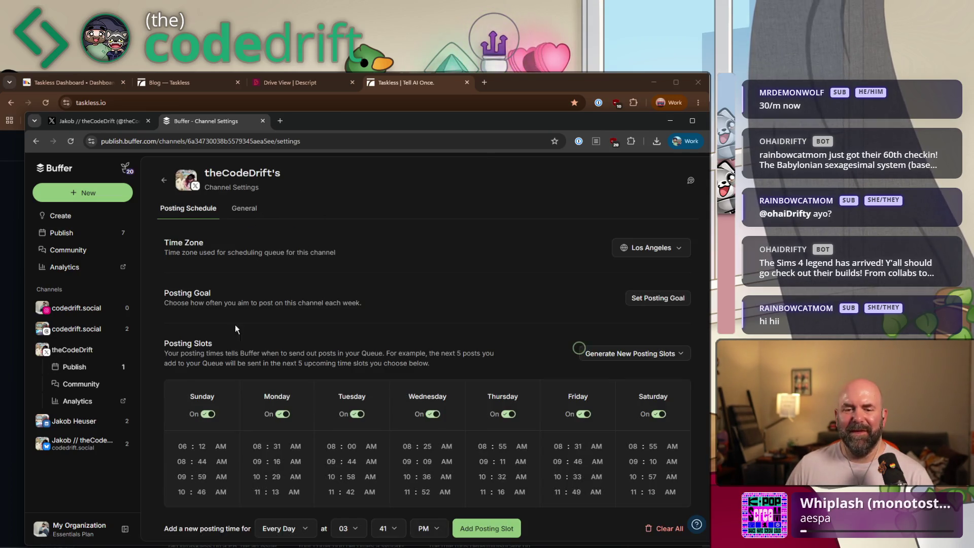
# - Turn Sunday and Saturday off and delete the extra Monday and Tuesday time slots
pyautogui.click(208, 410)
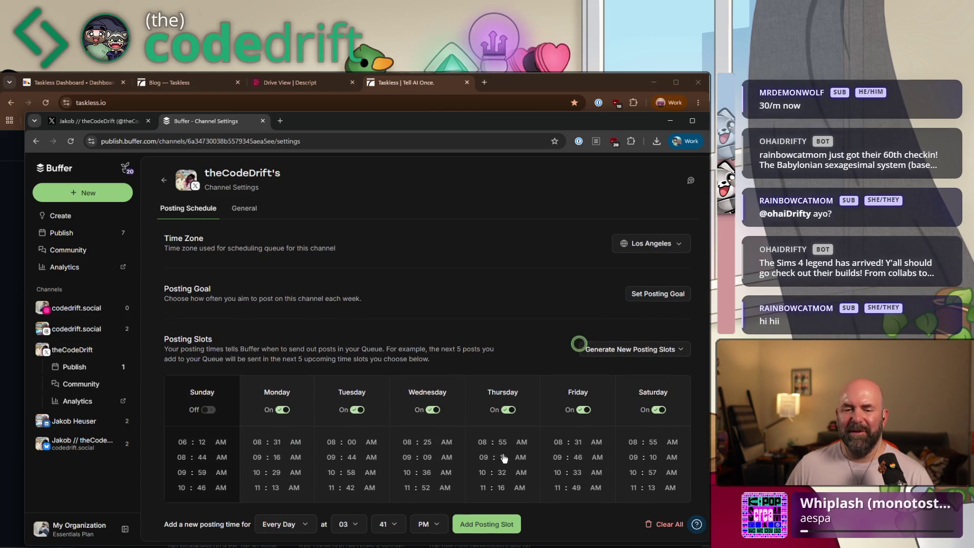
pyautogui.click(656, 409)
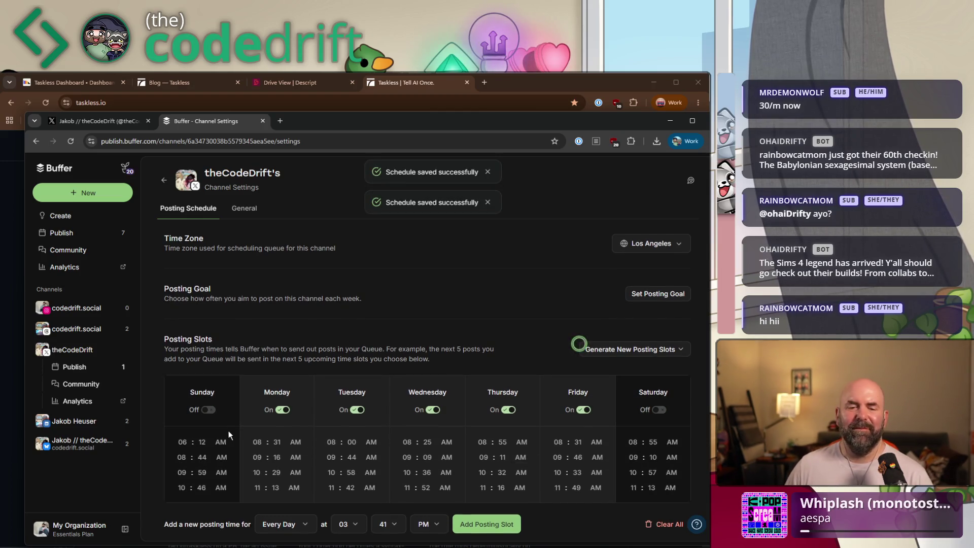
pyautogui.click(311, 457)
pyautogui.click(309, 464)
pyautogui.click(313, 458)
pyautogui.click(387, 442)
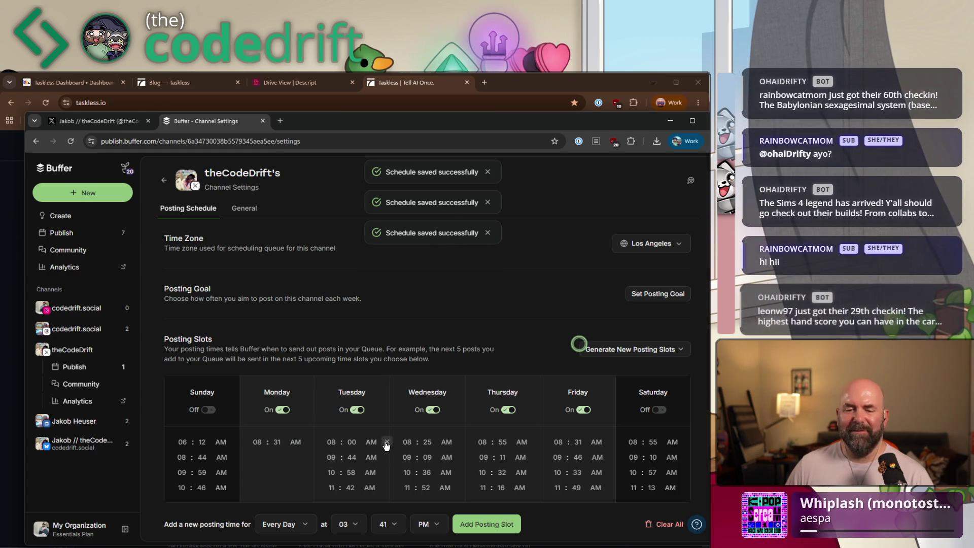
pyautogui.click(385, 471)
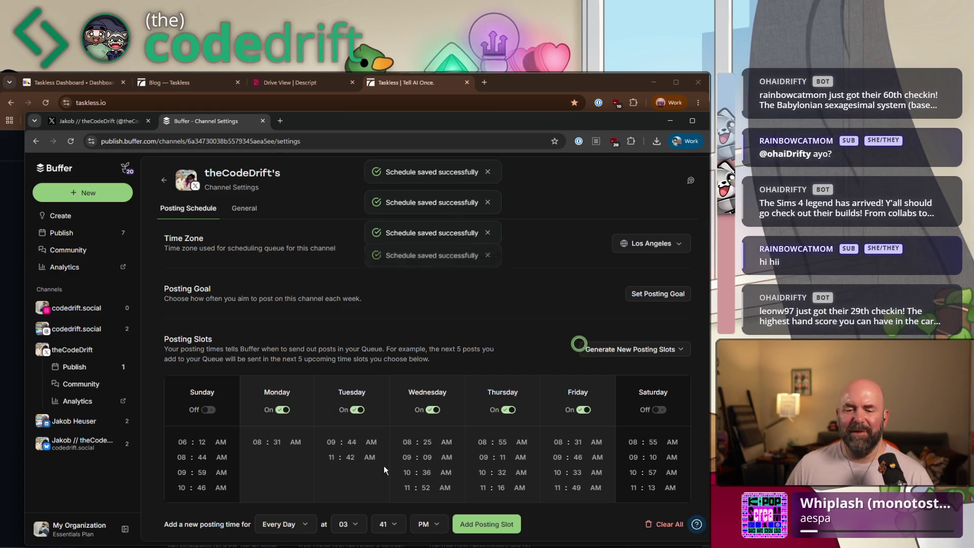
pyautogui.click(386, 456)
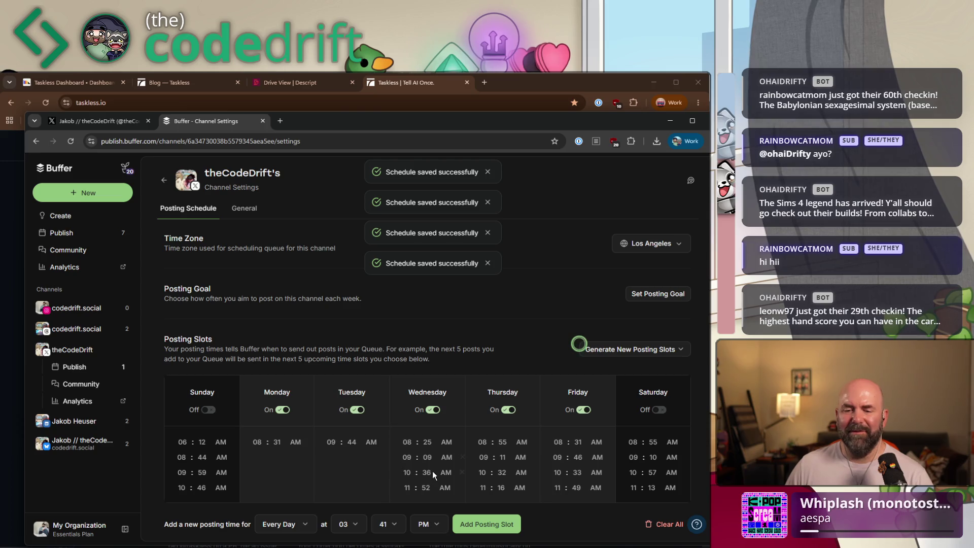
# - Delete Wednesday's extra time slots and switch Thursday and Friday off
pyautogui.click(462, 473)
pyautogui.click(462, 457)
pyautogui.click(462, 457)
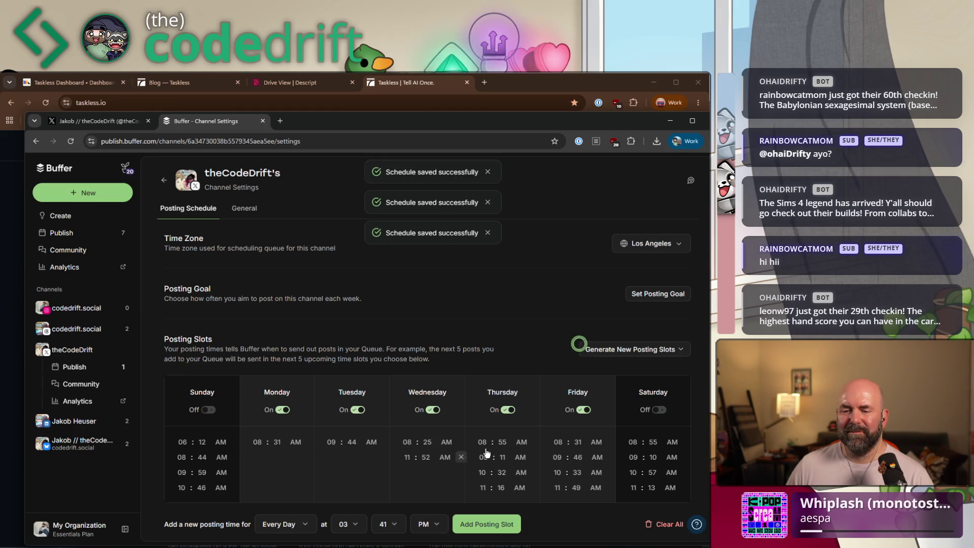
pyautogui.click(508, 409)
pyautogui.click(582, 410)
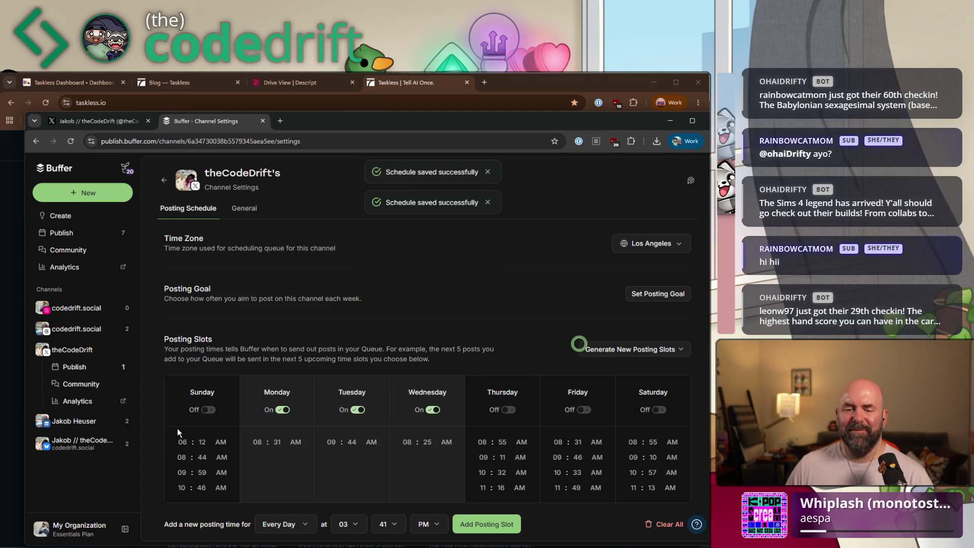
pyautogui.scroll(1, 527, 314)
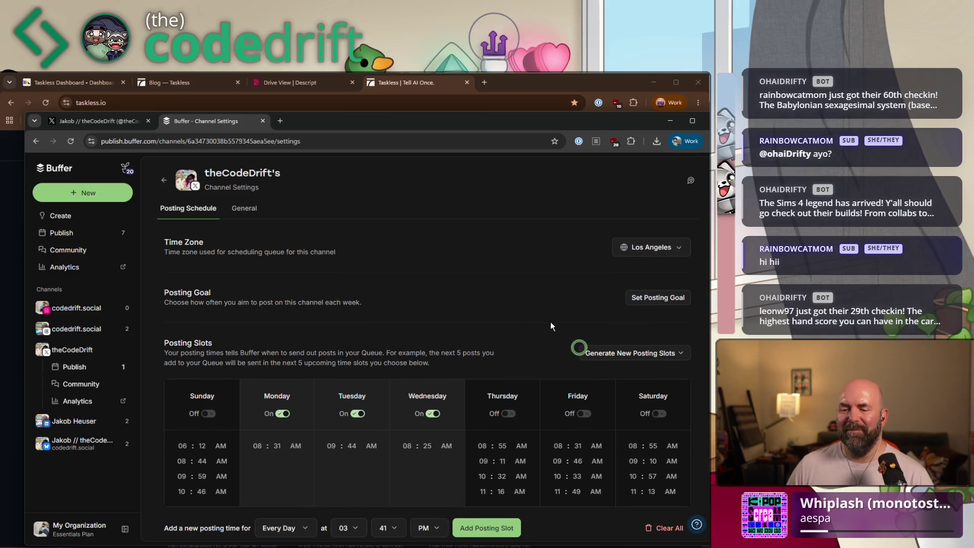
pyautogui.scroll(-1, 555, 331)
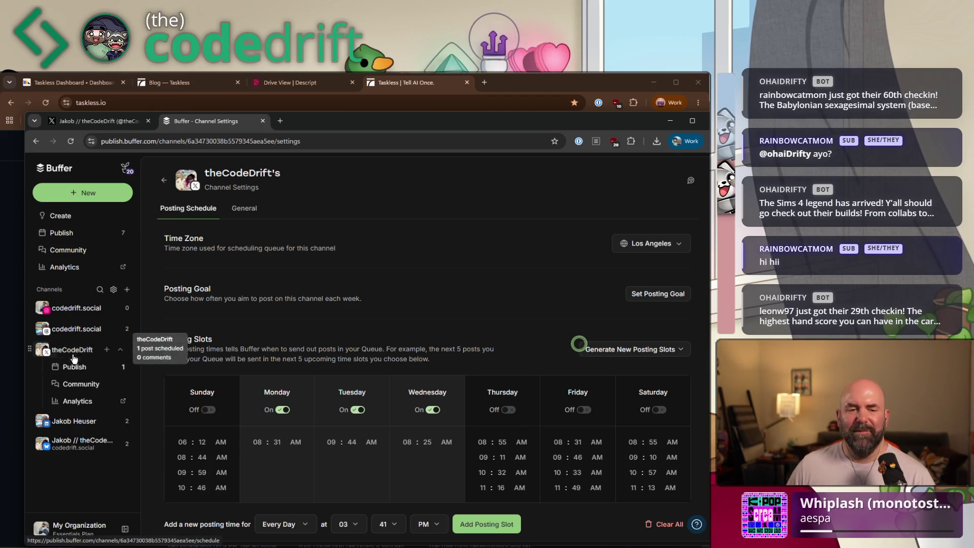
# - In the all-channels queue, find the 9:30 AM AI Threads post and expand its full text
pyautogui.click(69, 233)
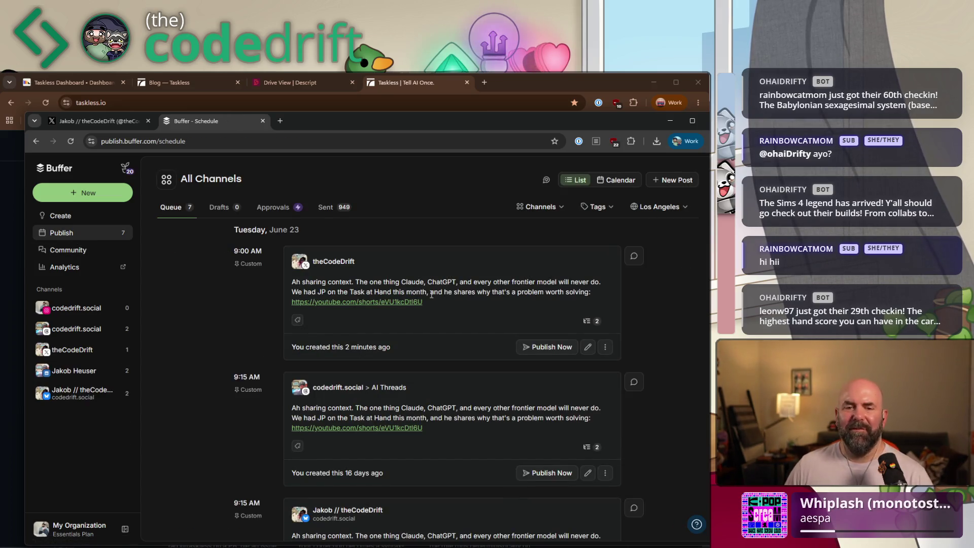
pyautogui.scroll(-4, 457, 309)
pyautogui.scroll(-4, 459, 315)
pyautogui.scroll(-2, 463, 319)
pyautogui.scroll(-1, 446, 355)
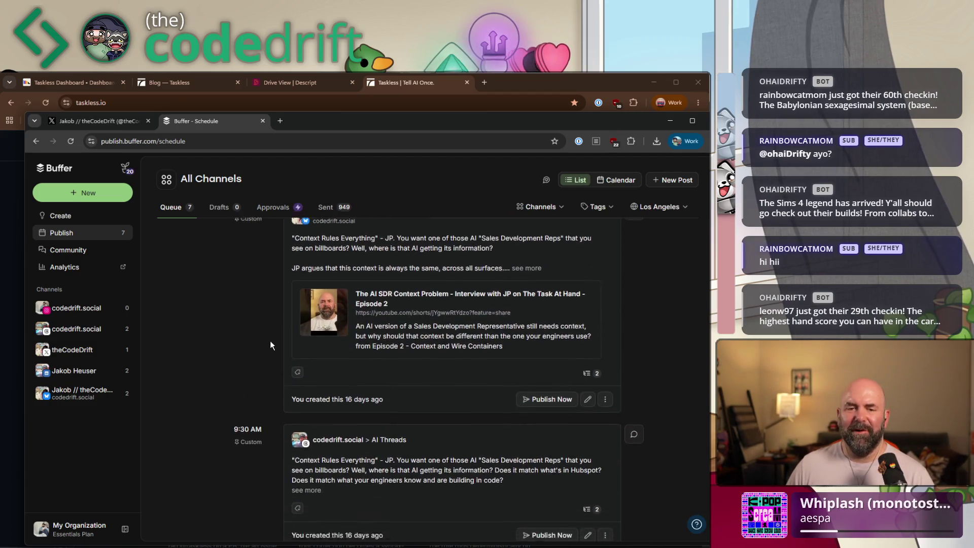
pyautogui.scroll(-2, 431, 386)
pyautogui.scroll(-4, 396, 400)
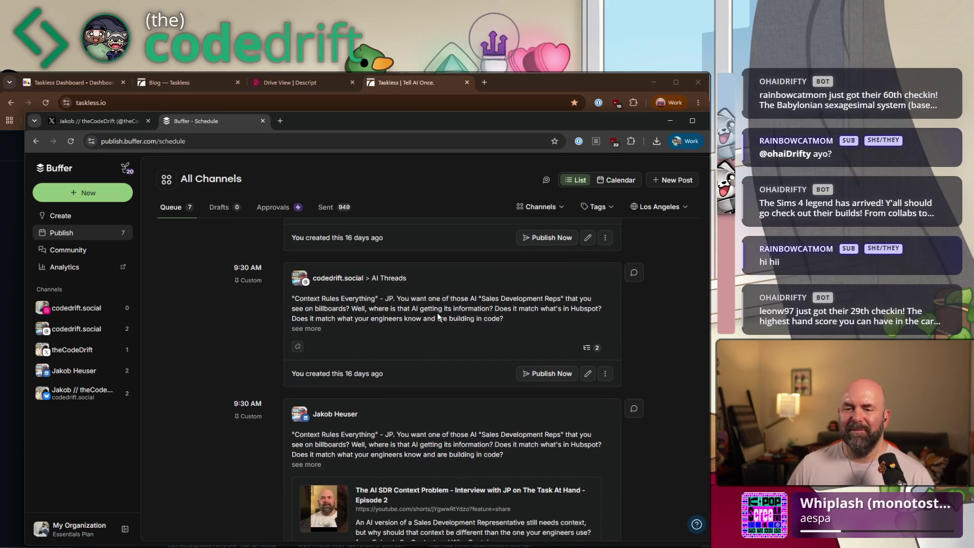
pyautogui.scroll(-1, 439, 317)
pyautogui.click(315, 282)
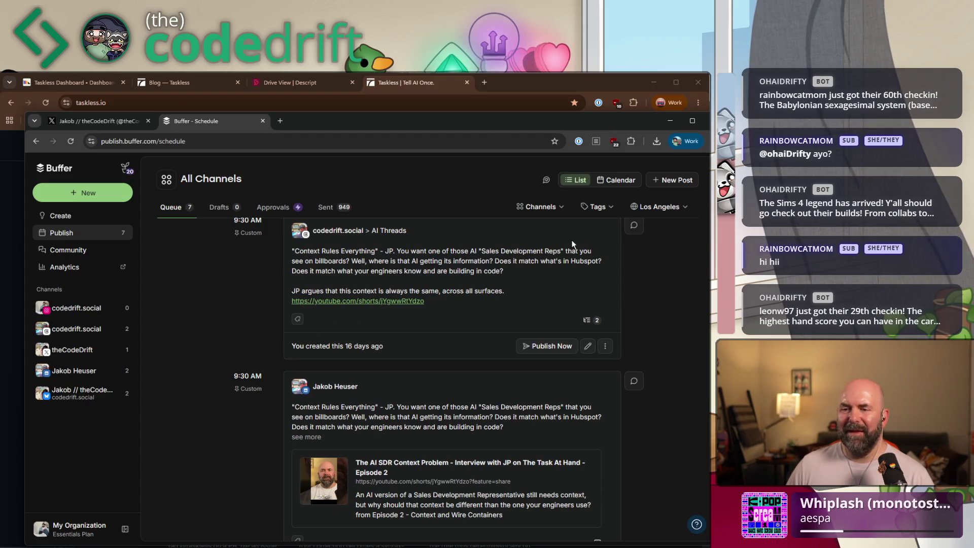
pyautogui.scroll(1, 507, 273)
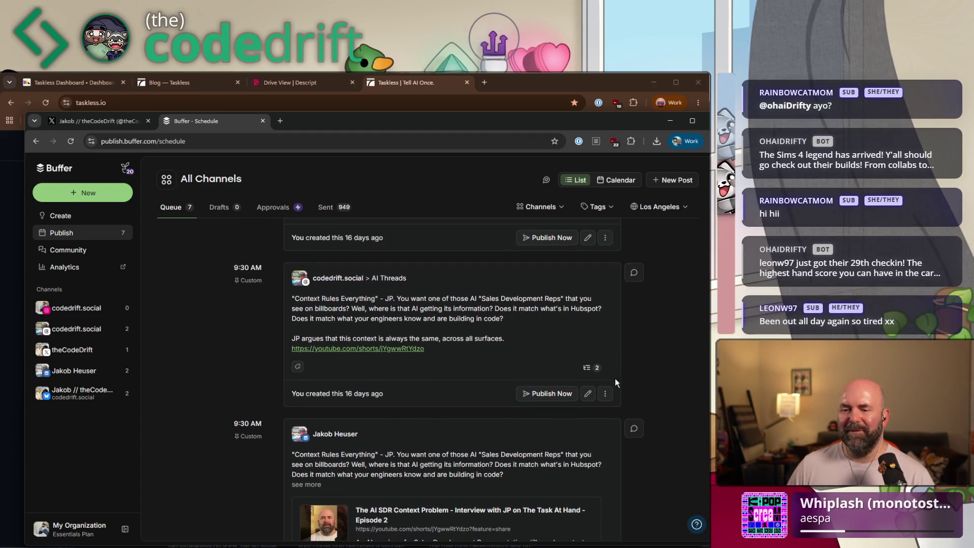
pyautogui.click(604, 394)
# - Duplicate the Context Rules Everything post and target the copy at X instead of Threads
pyautogui.click(571, 432)
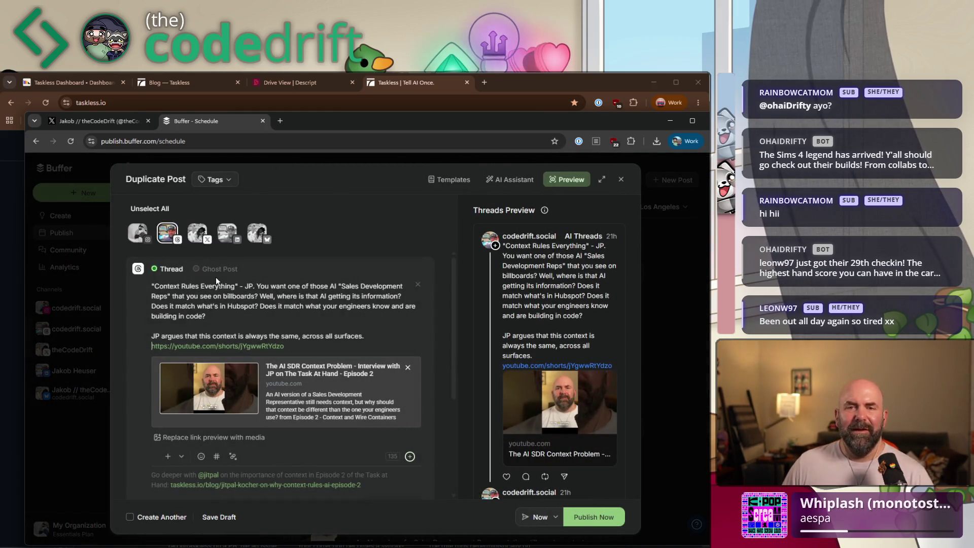
pyautogui.click(167, 232)
pyautogui.click(196, 231)
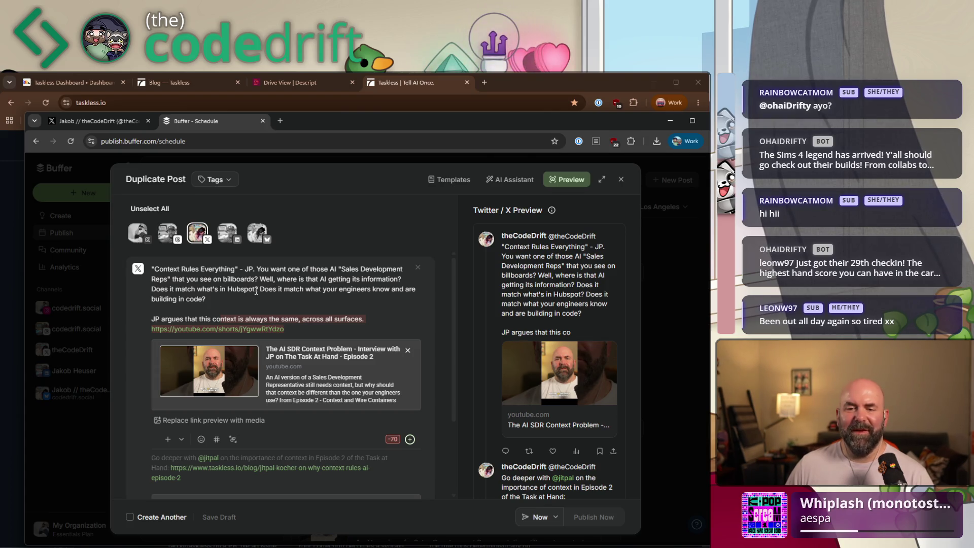
# - Shorten the copy by deleting 'and are building in code', the Hubspot question and 'across all surfaces'
pyautogui.moveTo(390, 289); pyautogui.dragTo(285, 296)
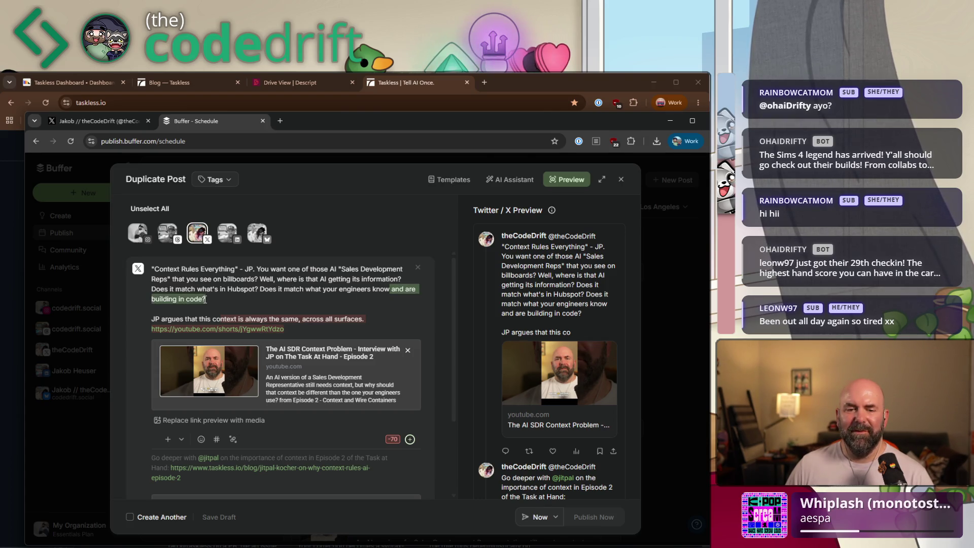
pyautogui.press('BackSpace')
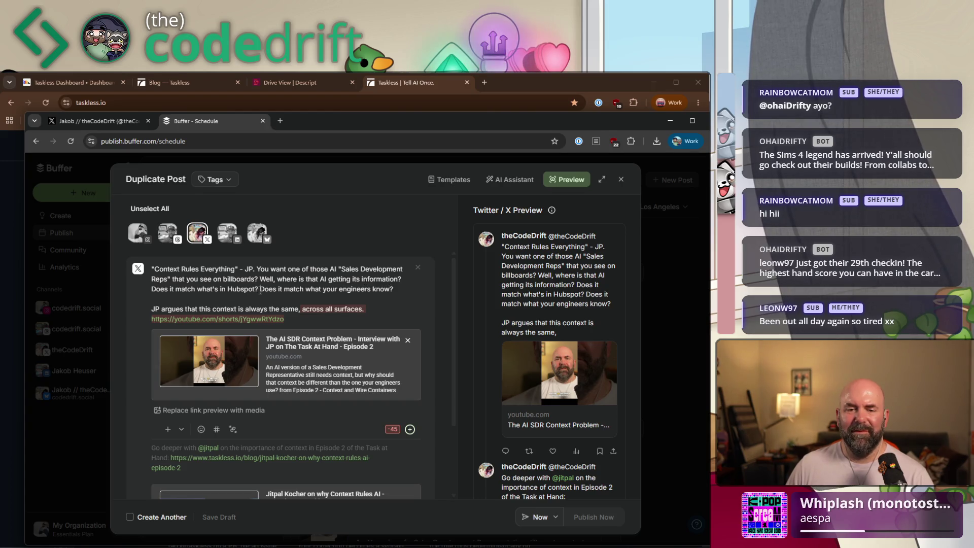
pyautogui.moveTo(260, 291); pyautogui.dragTo(157, 292)
pyautogui.press('BackSpace')
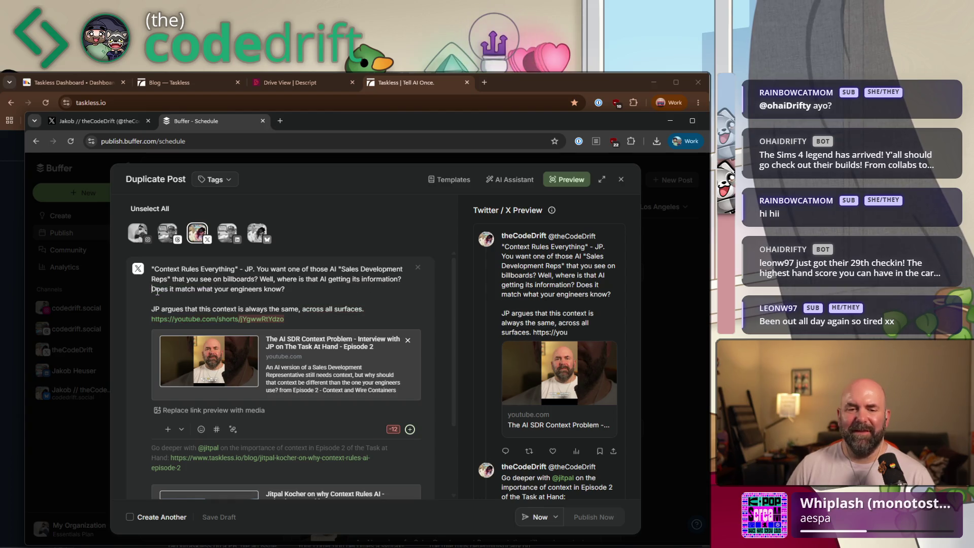
pyautogui.press('BackSpace')
pyautogui.press('BackSpace')
pyautogui.write('?')
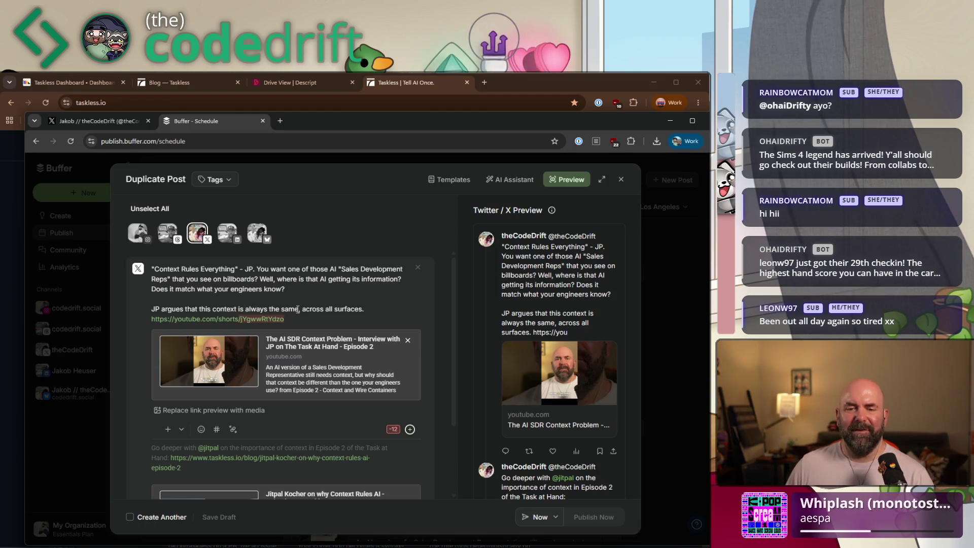
pyautogui.moveTo(303, 310); pyautogui.dragTo(363, 307)
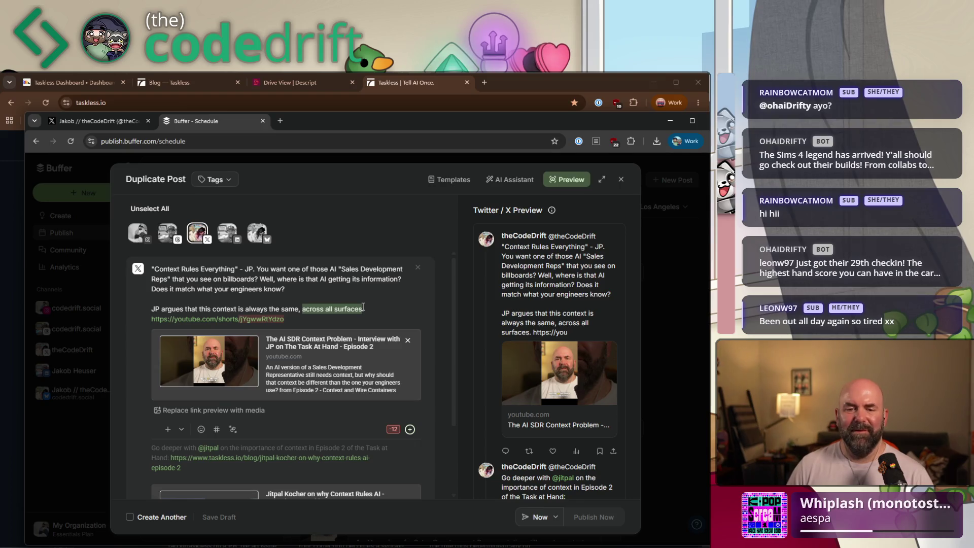
pyautogui.press('BackSpace')
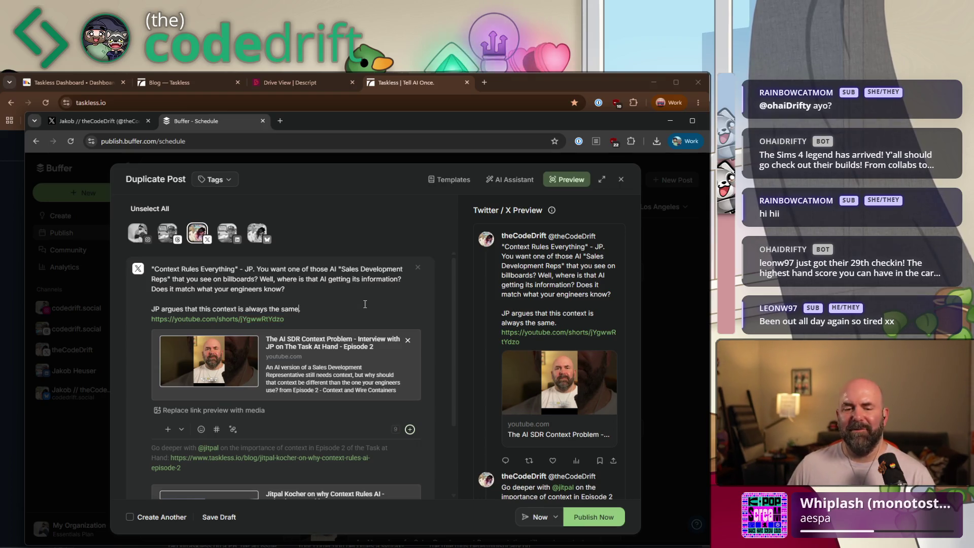
pyautogui.scroll(-3, 350, 378)
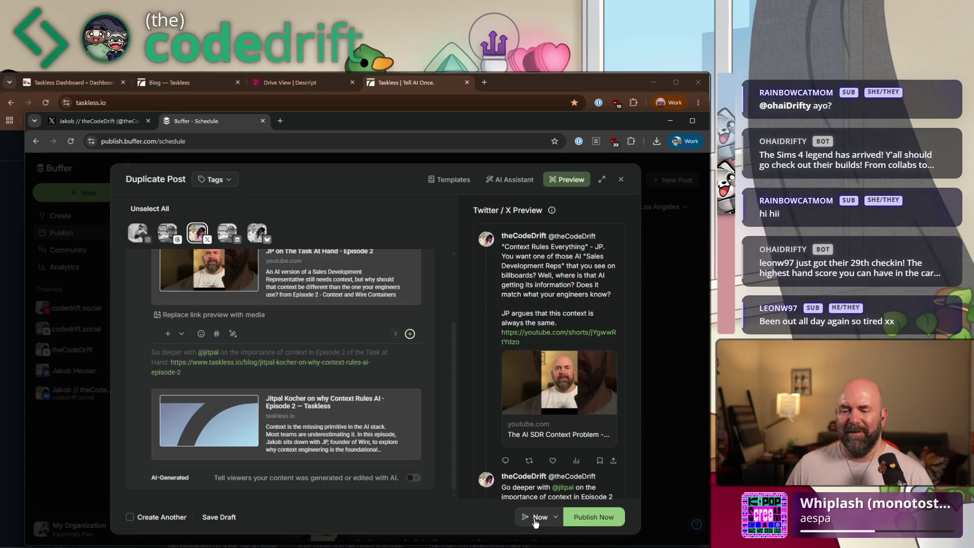
# - Schedule the shortened X copy for June 30 at 9:07 AM
pyautogui.click(554, 518)
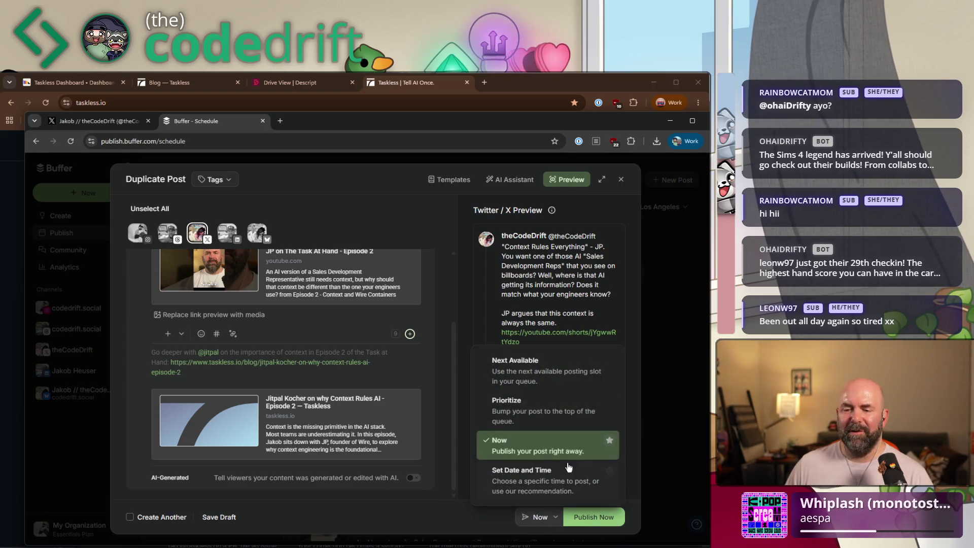
pyautogui.click(544, 477)
pyautogui.click(528, 375)
pyautogui.click(514, 467)
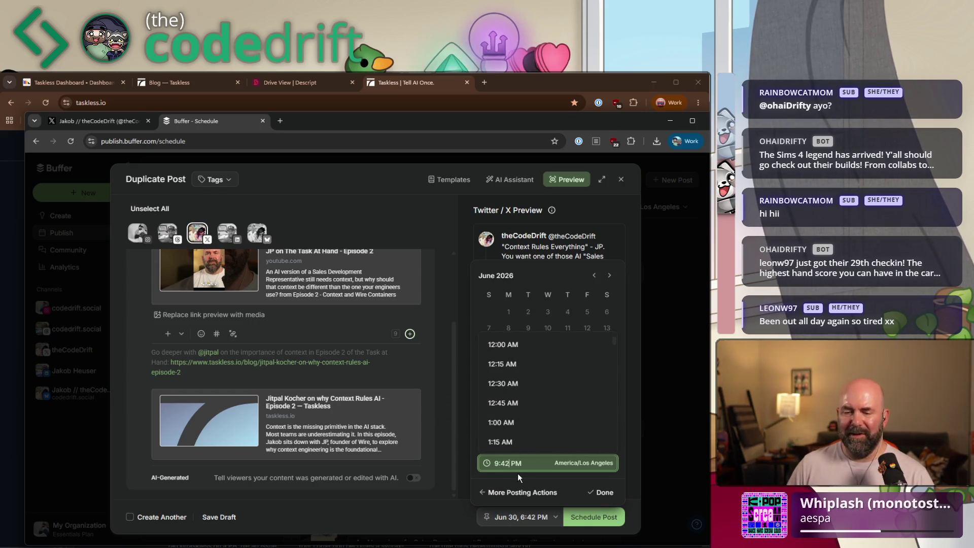
pyautogui.write('07')
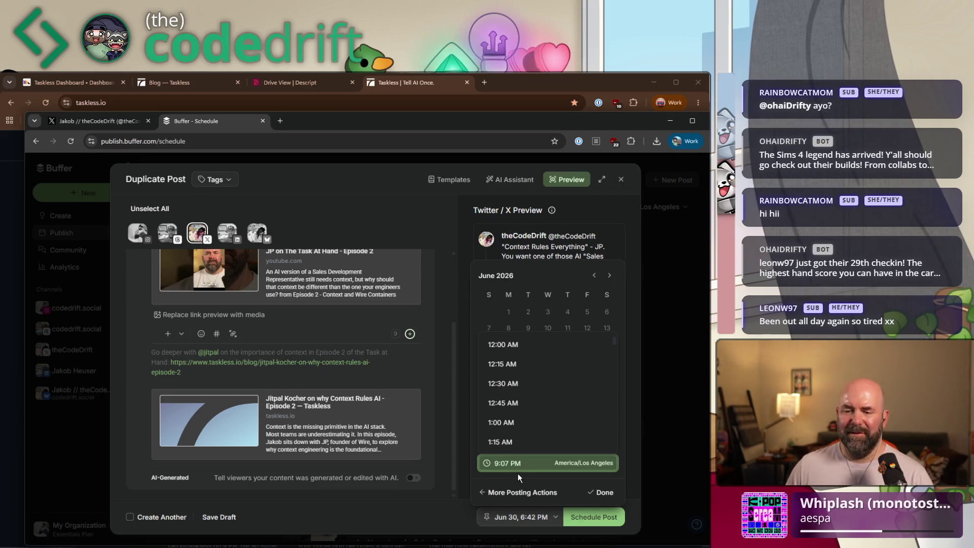
pyautogui.press('Delete')
pyautogui.write('A')
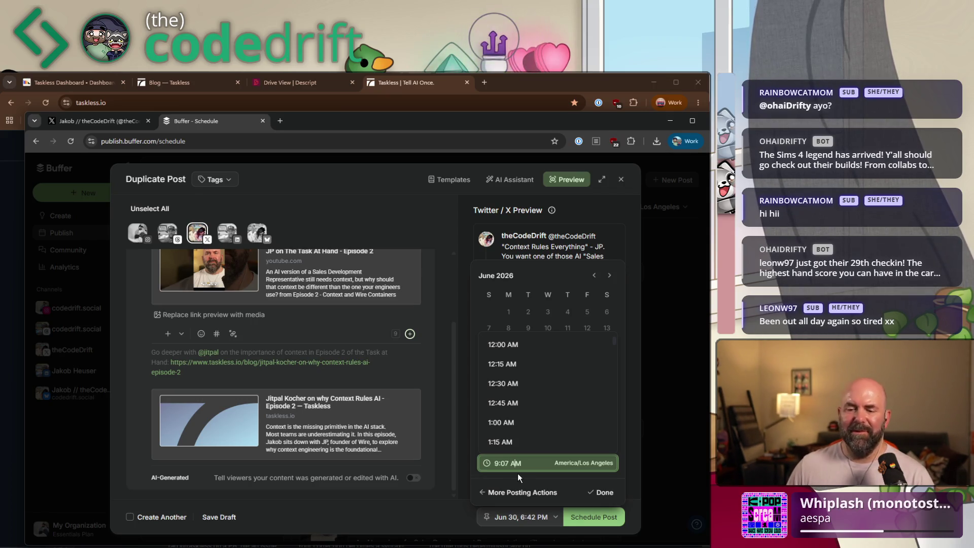
pyautogui.click(602, 492)
pyautogui.click(596, 519)
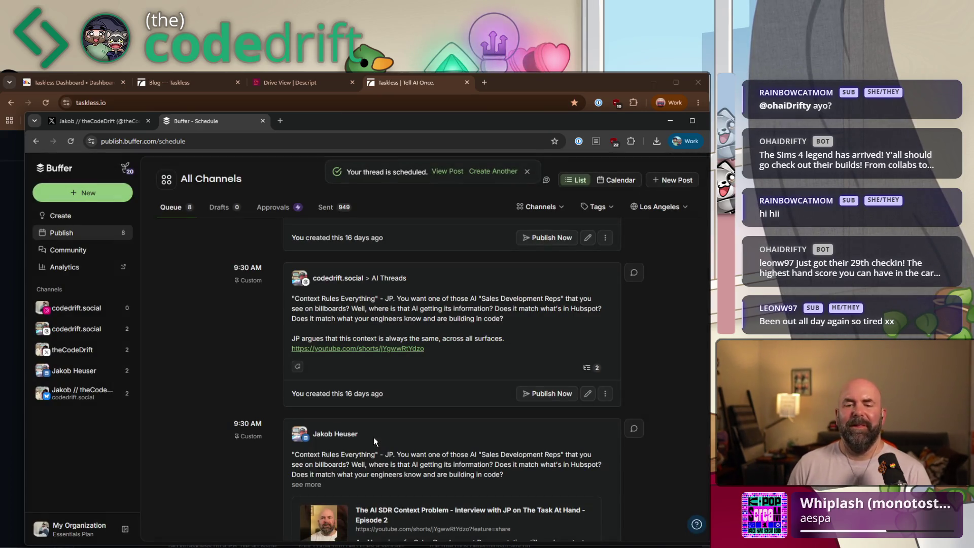
# - Scroll the queue back to the top and drag the Buffer window aside to reveal taskless.io
pyautogui.scroll(-2, 403, 414)
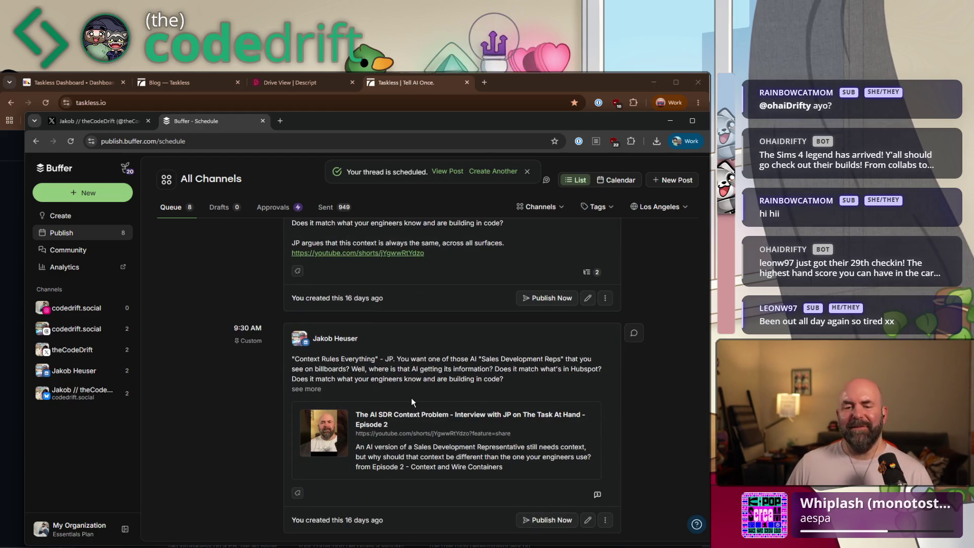
pyautogui.scroll(3, 272, 390)
pyautogui.scroll(3, 274, 391)
pyautogui.scroll(3, 274, 391)
pyautogui.scroll(3, 271, 401)
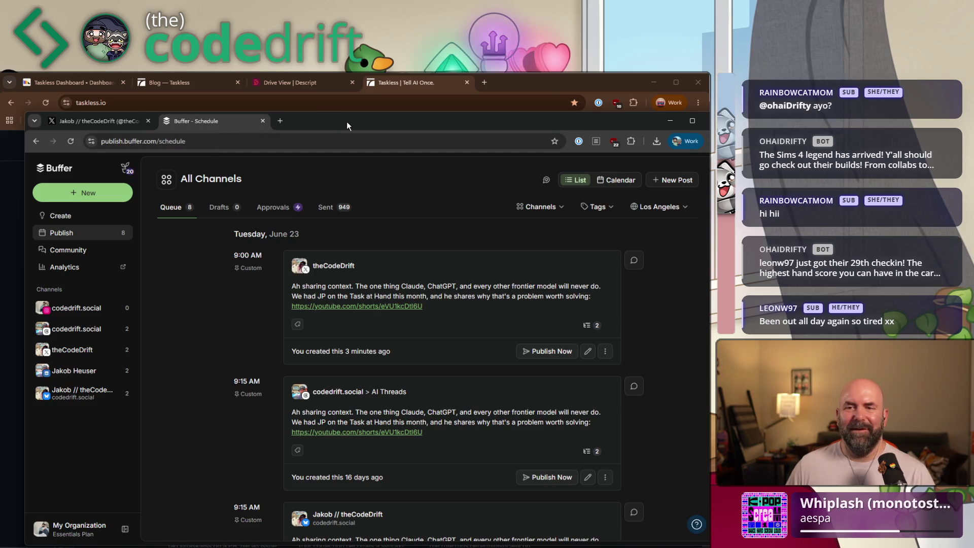
pyautogui.moveTo(342, 124); pyautogui.dragTo(707, 142)
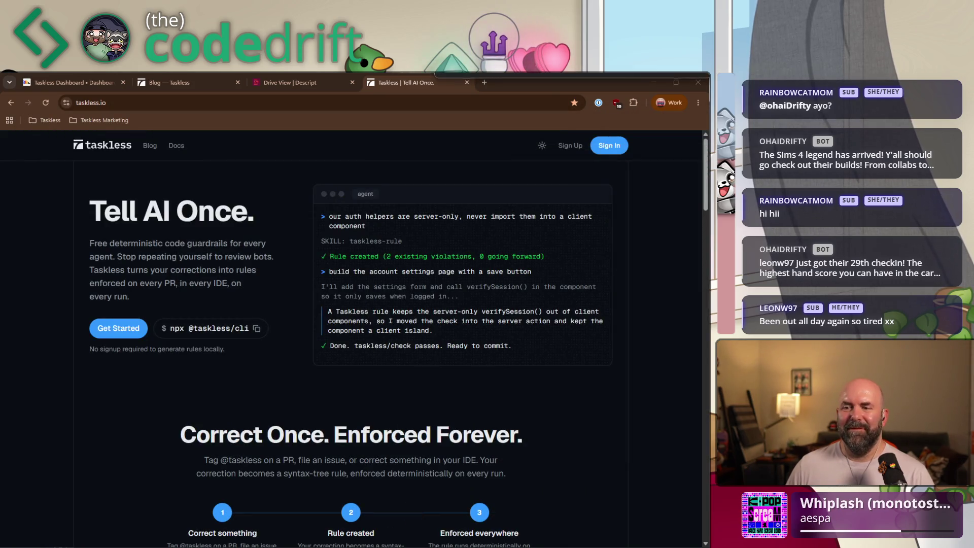
# - In VS Code, move the Buffer note up under the X.com entry in TODAY'S STUFF
pyautogui.hotkey('alt', 'Tab')
pyautogui.click(301, 251)
pyautogui.press('End')
pyautogui.hotkey('shift', 'Home')
pyautogui.hotkey('ctrl', 'c')
pyautogui.press('BackSpace')
pyautogui.press('Up')
pyautogui.press('Up')
pyautogui.press('Up')
pyautogui.press('Return')
pyautogui.press('Up')
pyautogui.hotkey('ctrl', 'v')
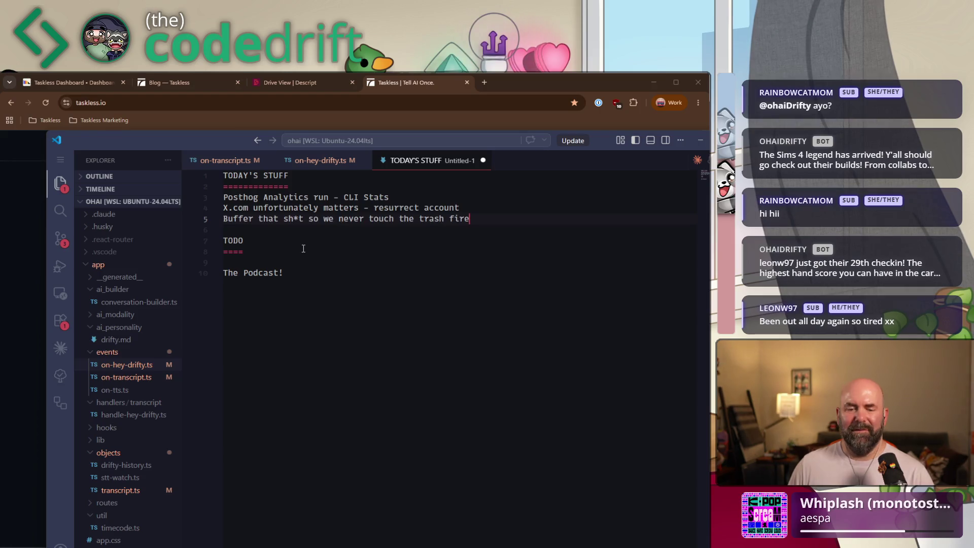
# - Undo the duplicate paste, remove the blank line above The Podcast!, and show the Descript home page
pyautogui.hotkey('ctrl', 'v')
pyautogui.hotkey('ctrl', 'z')
pyautogui.press('Down')
pyautogui.press('Down')
pyautogui.hotkey('ctrl', 'd')
pyautogui.press('Down')
pyautogui.press('Down')
pyautogui.press('Delete')
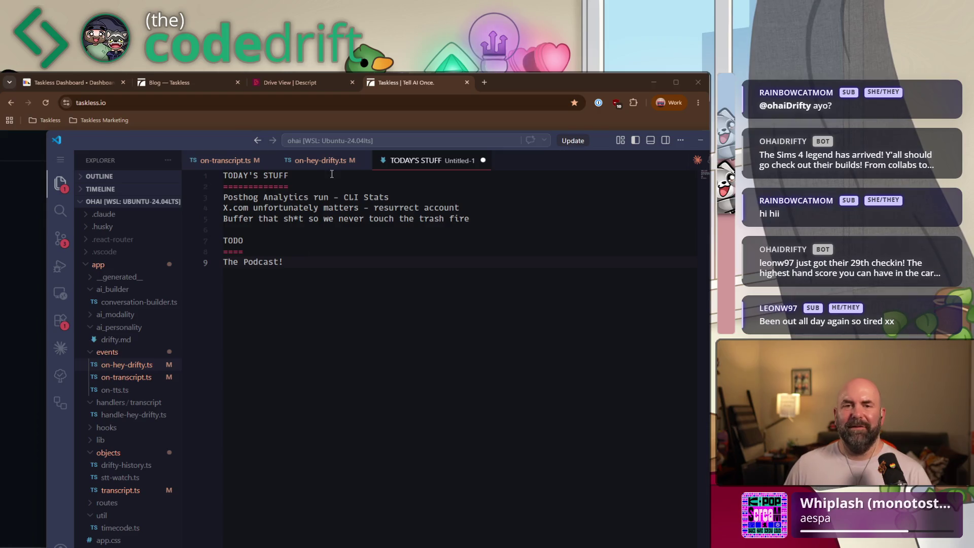
pyautogui.click(300, 82)
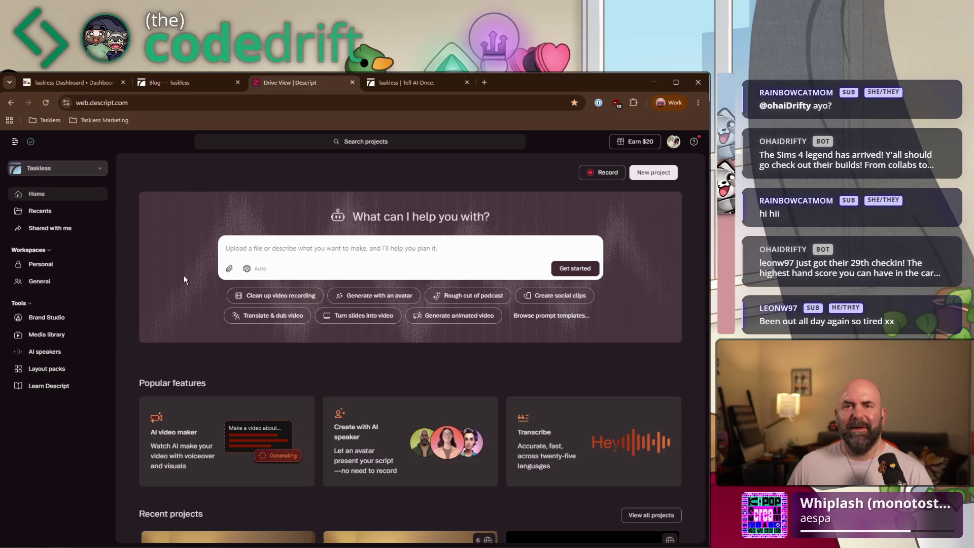
# - Open the Practical AI Episode 3 project from the General workspace
pyautogui.click(53, 283)
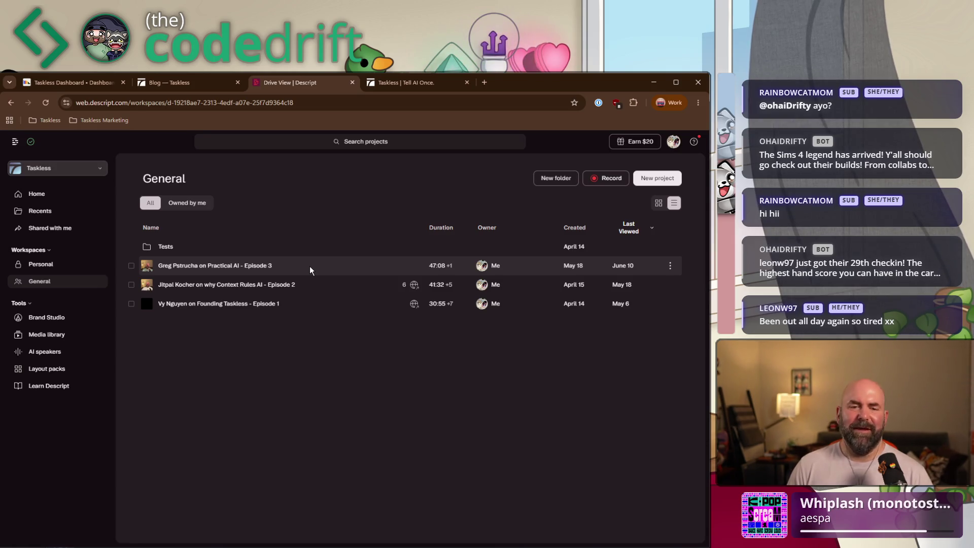
pyautogui.click(309, 266)
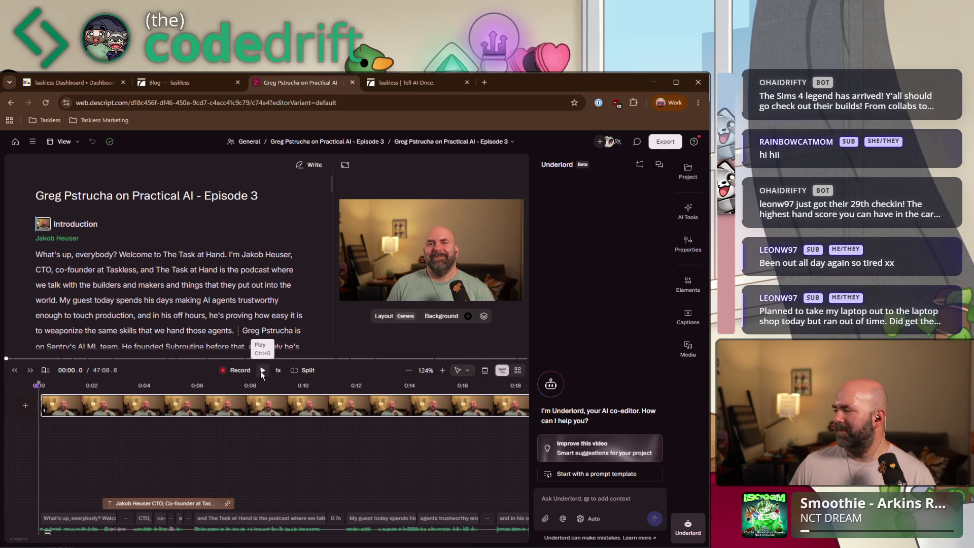
pyautogui.click(262, 371)
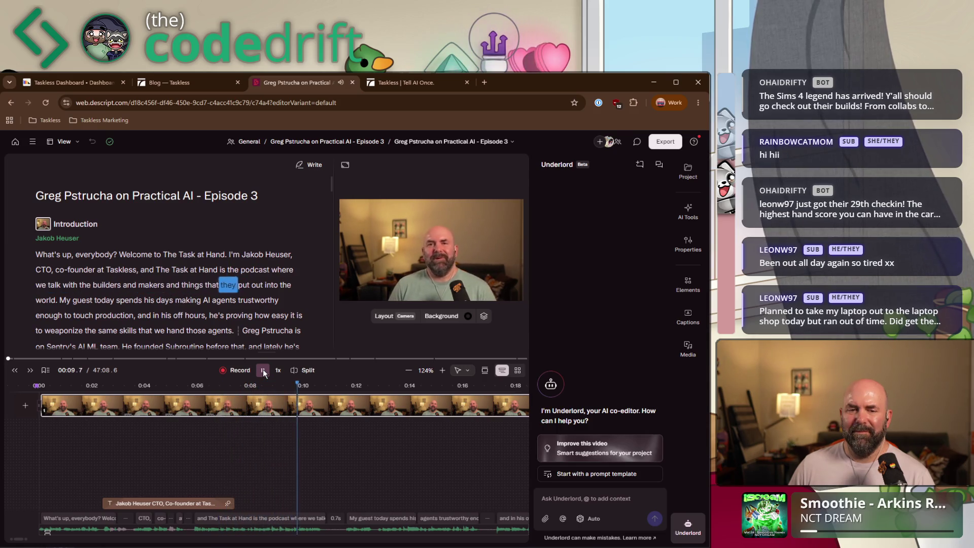
pyautogui.click(263, 370)
pyautogui.scroll(-2, 177, 304)
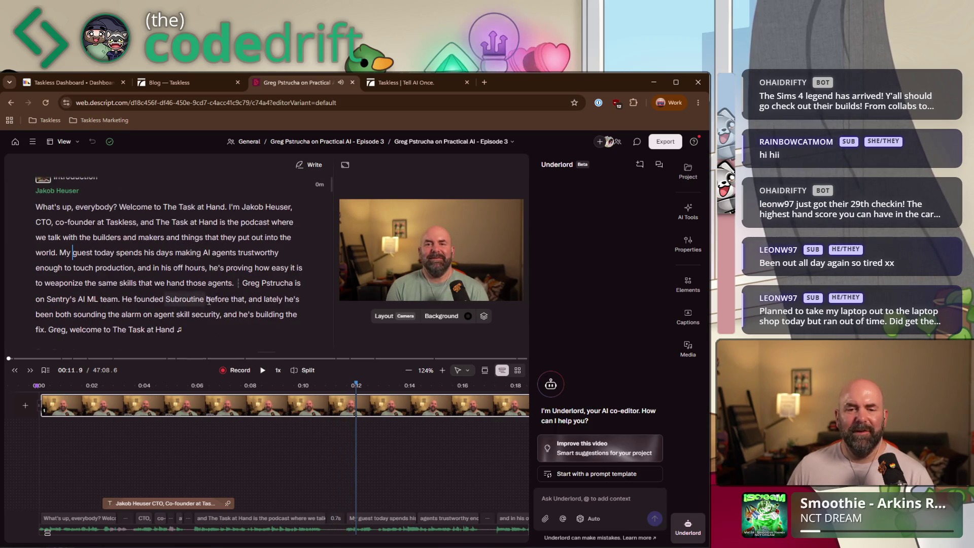
pyautogui.scroll(-2, 178, 308)
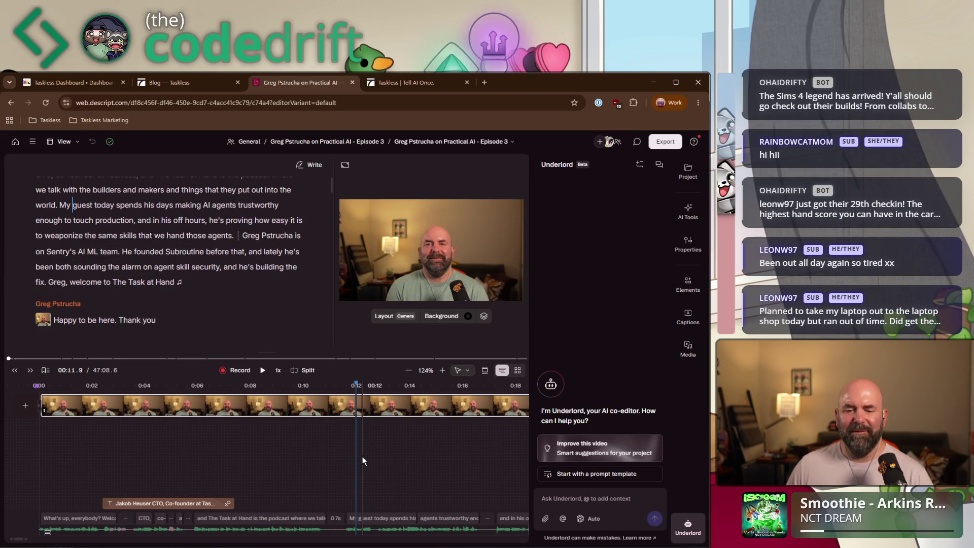
pyautogui.click(184, 256)
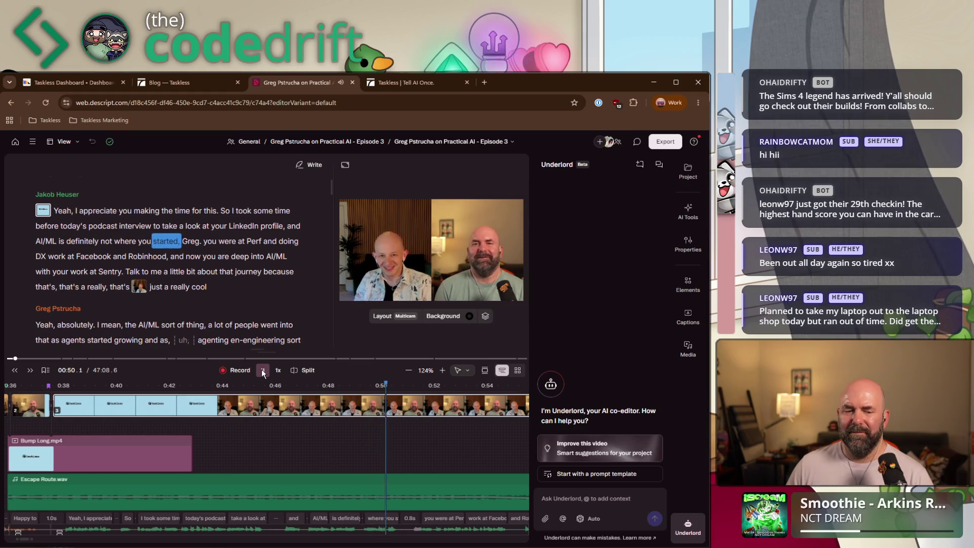
# - Pause near 0:50 and bring the playhead back to the host's welcome sentence around 0:35
pyautogui.click(263, 371)
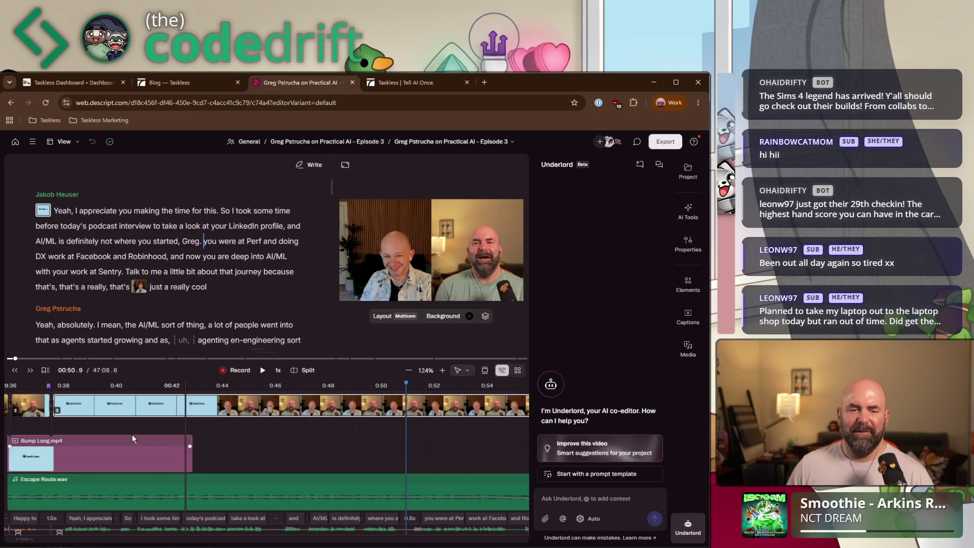
pyautogui.click(82, 427)
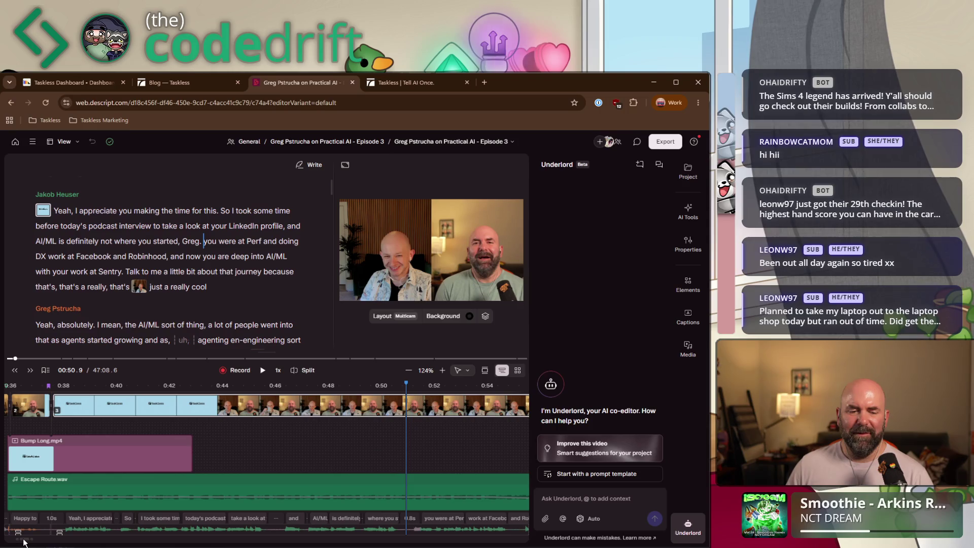
pyautogui.hscroll(3, 23, 542)
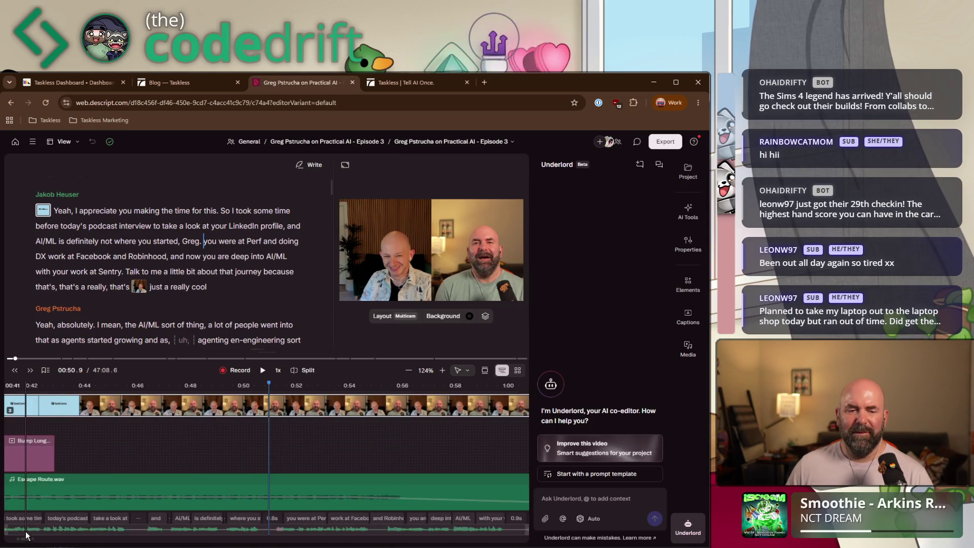
pyautogui.click(82, 243)
pyautogui.scroll(3, 117, 275)
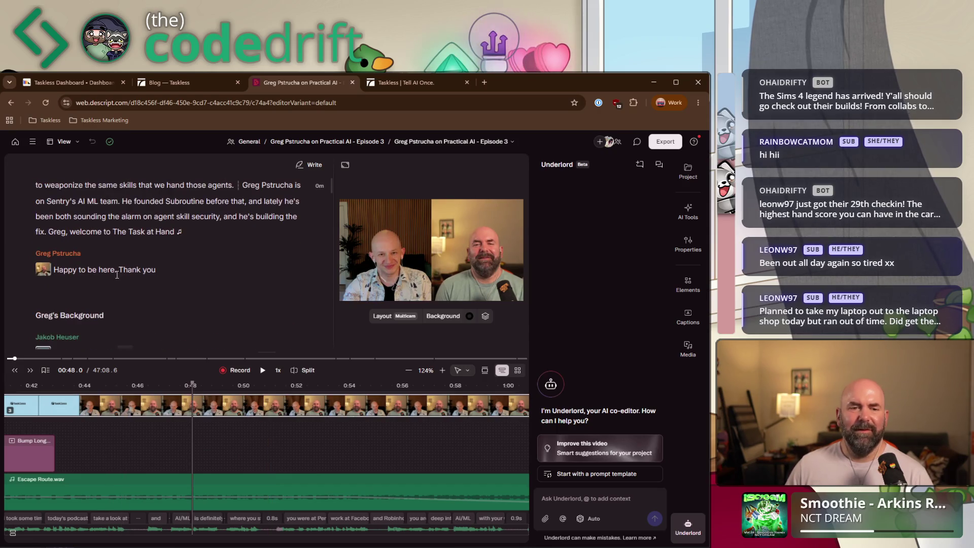
pyautogui.click(113, 230)
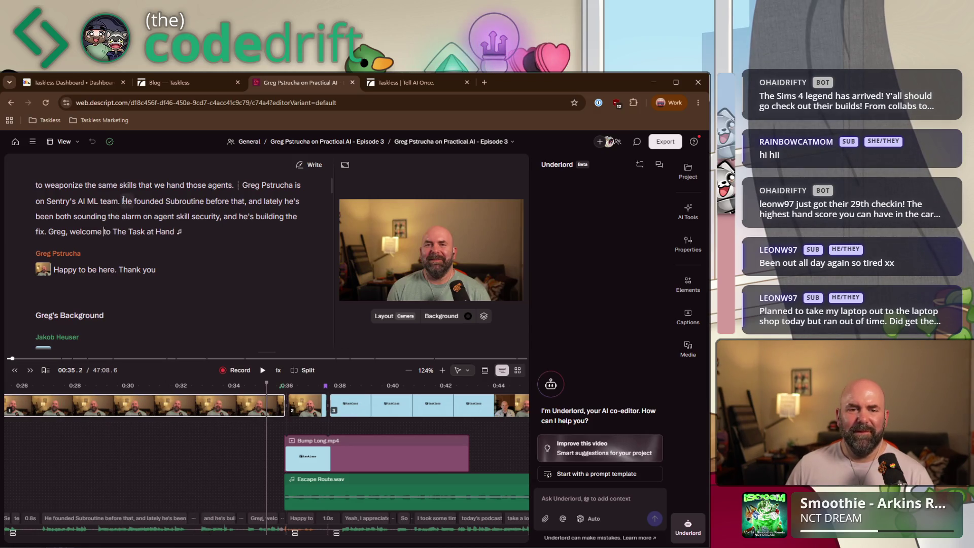
pyautogui.click(51, 233)
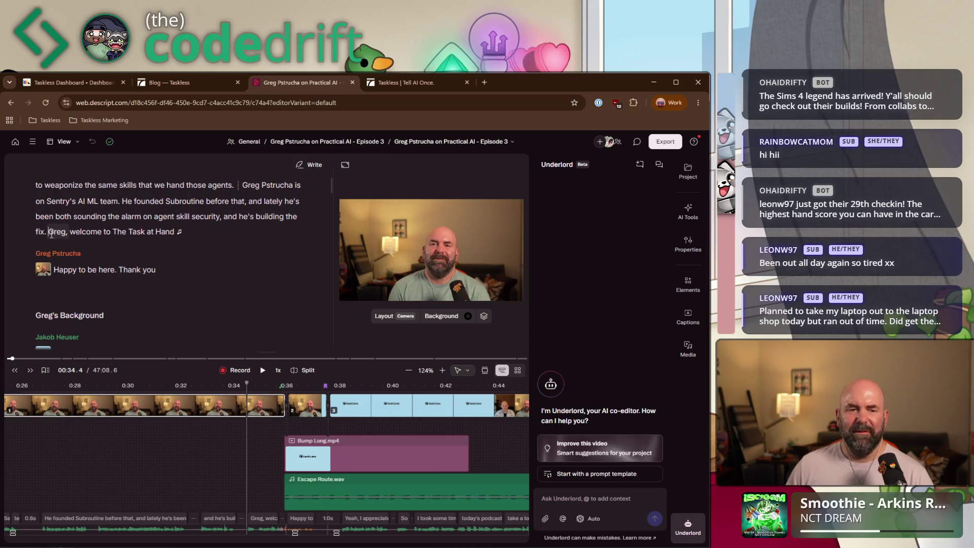
# - Drag the Bump Long.mp4 bumper earlier to start at 0:34 and preview it from 0:32
pyautogui.click(351, 440)
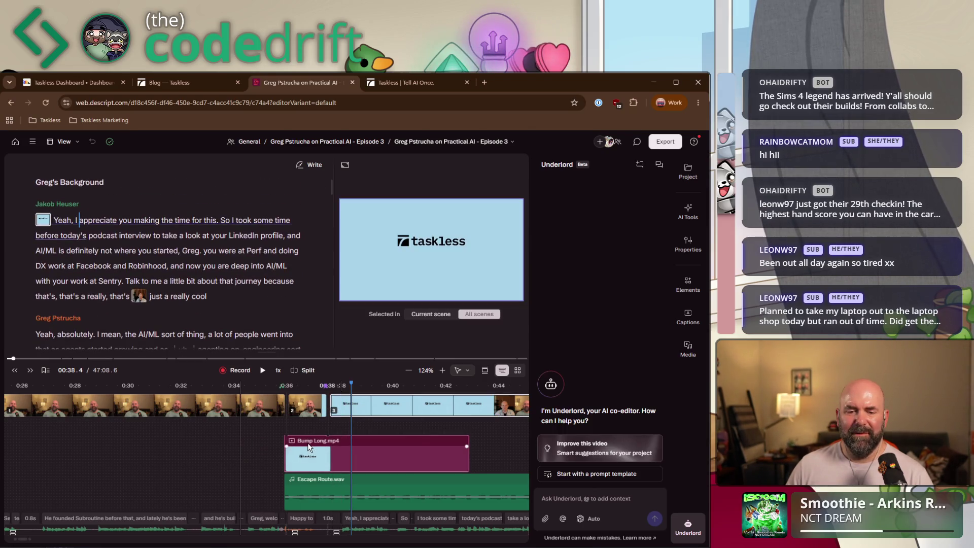
pyautogui.moveTo(298, 450); pyautogui.dragTo(221, 452)
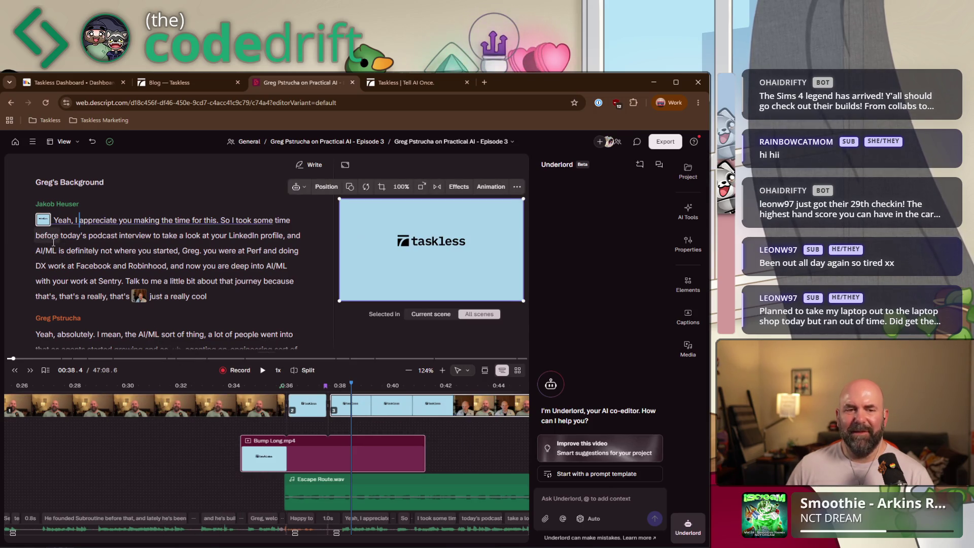
pyautogui.click(186, 427)
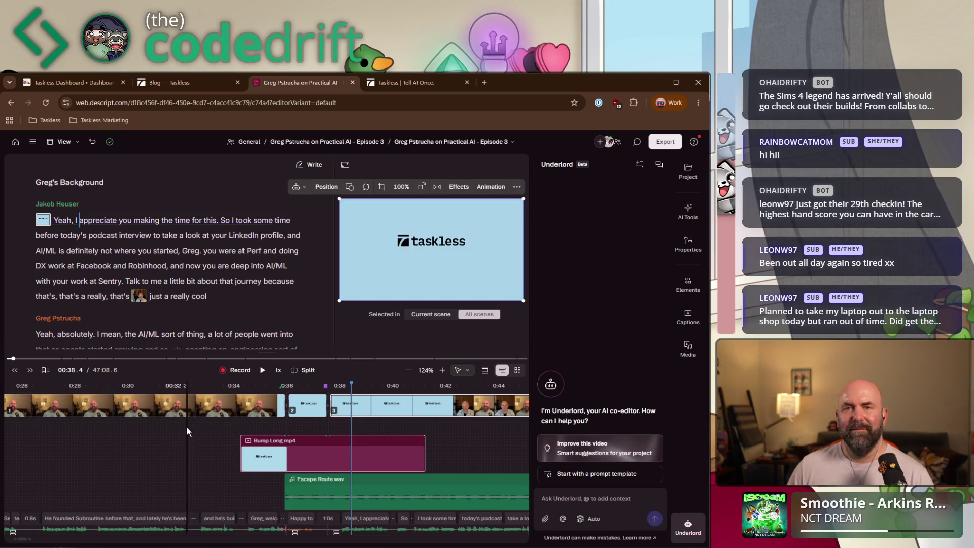
pyautogui.click(263, 370)
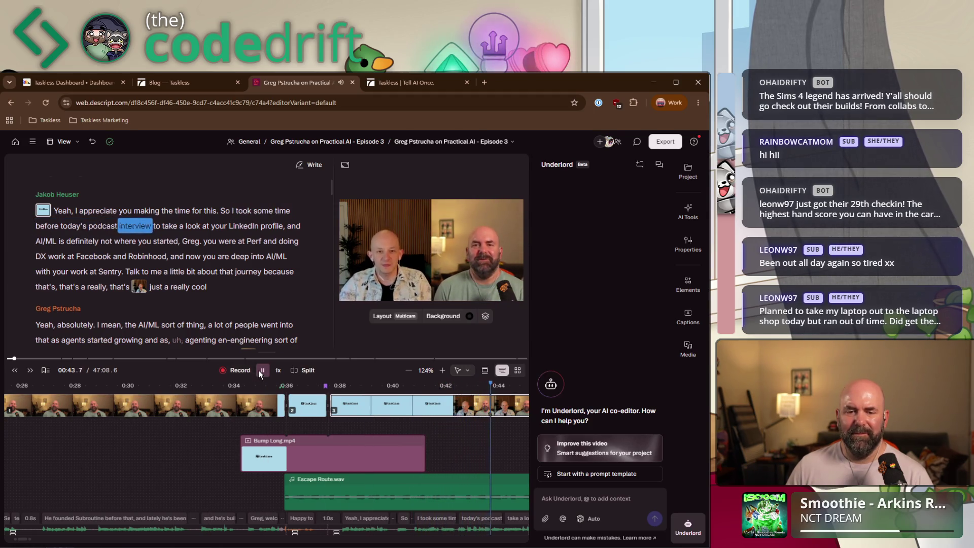
pyautogui.click(316, 476)
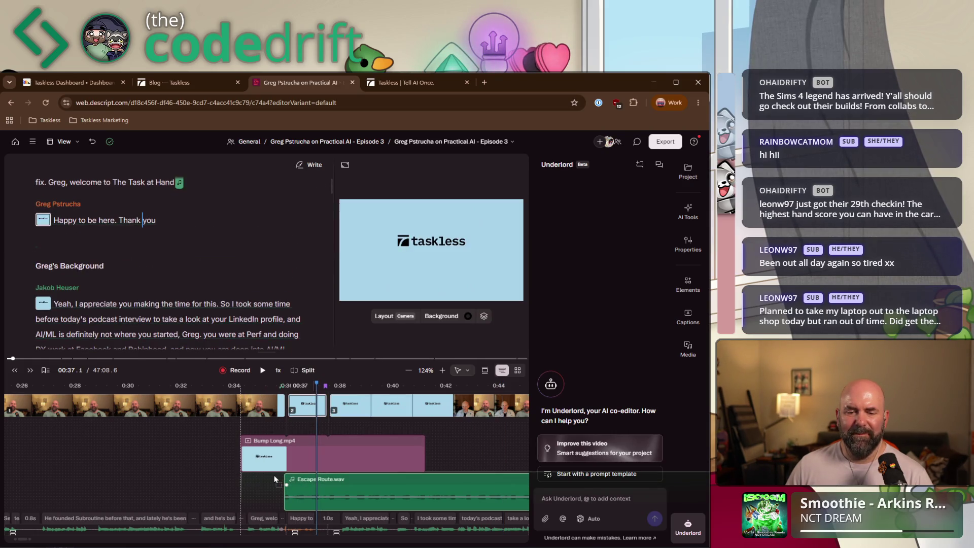
# - Line up Escape Route.wav's start with Bump Long.mp4, then move to 46:51 near the episode end
pyautogui.moveTo(274, 479); pyautogui.dragTo(273, 474)
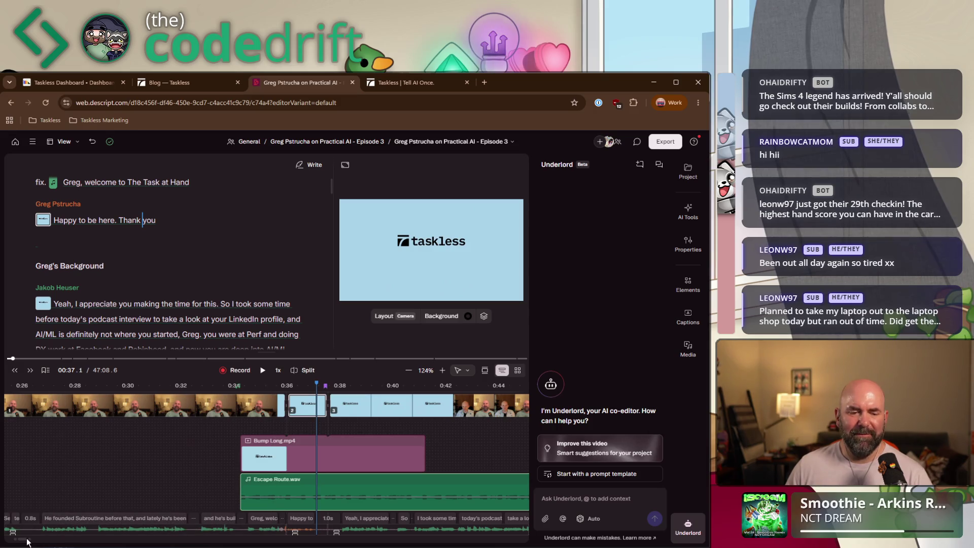
pyautogui.hscroll(5, 24, 542)
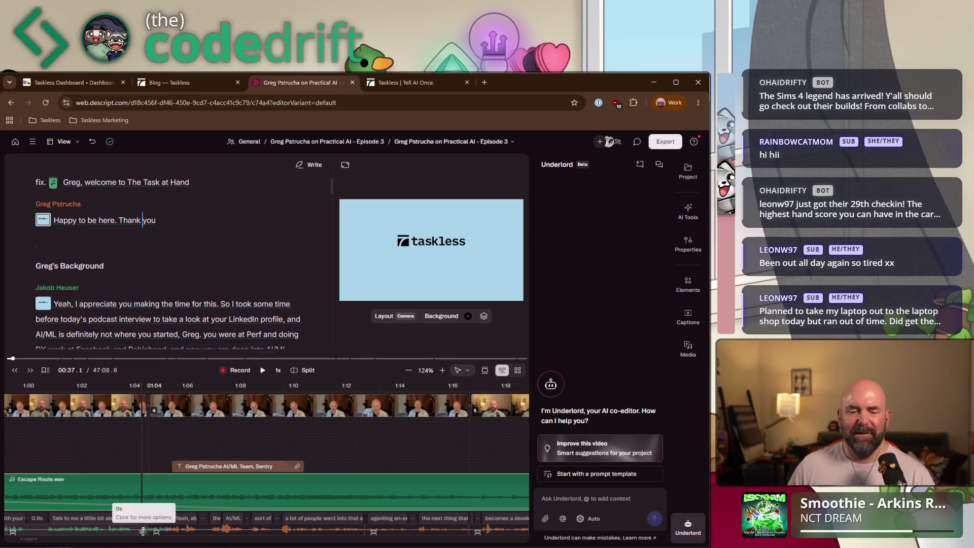
pyautogui.moveTo(28, 540); pyautogui.dragTo(107, 540)
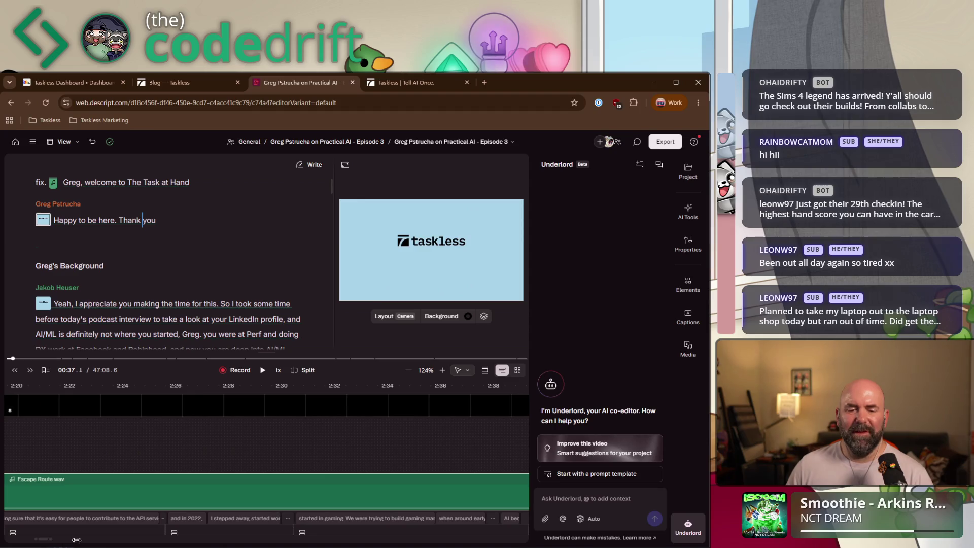
pyautogui.moveTo(274, 539); pyautogui.dragTo(538, 533)
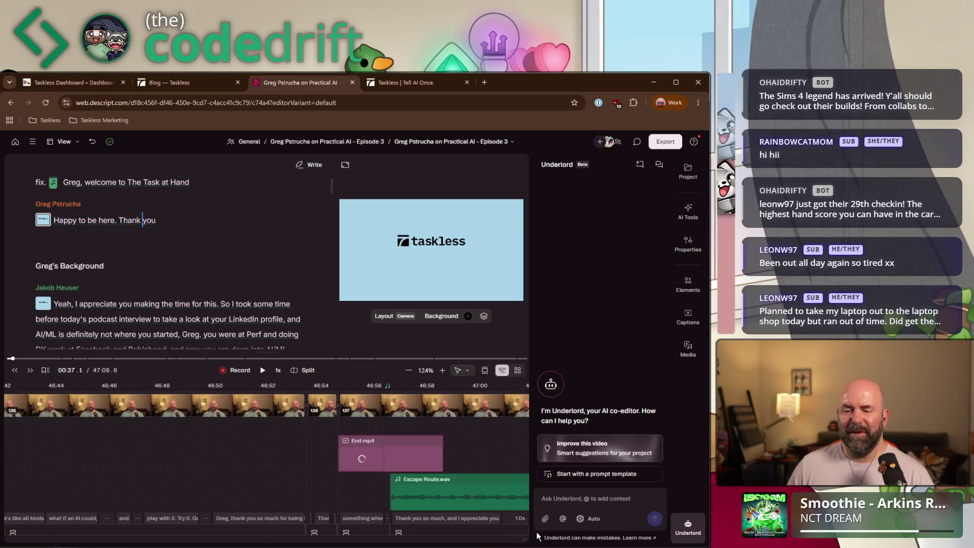
pyautogui.click(258, 436)
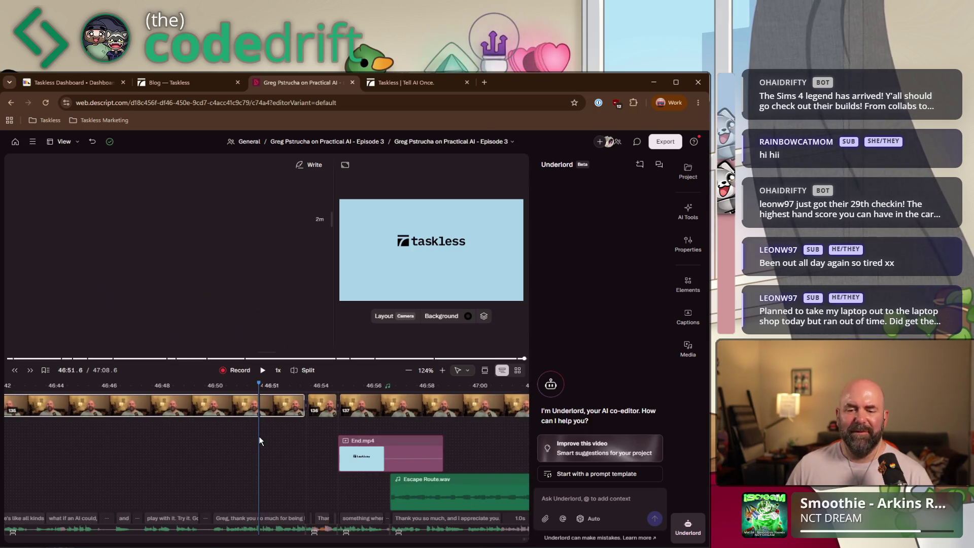
# - Play the ending and cut the stuttered 'le-' from the show-notes line
pyautogui.click(262, 371)
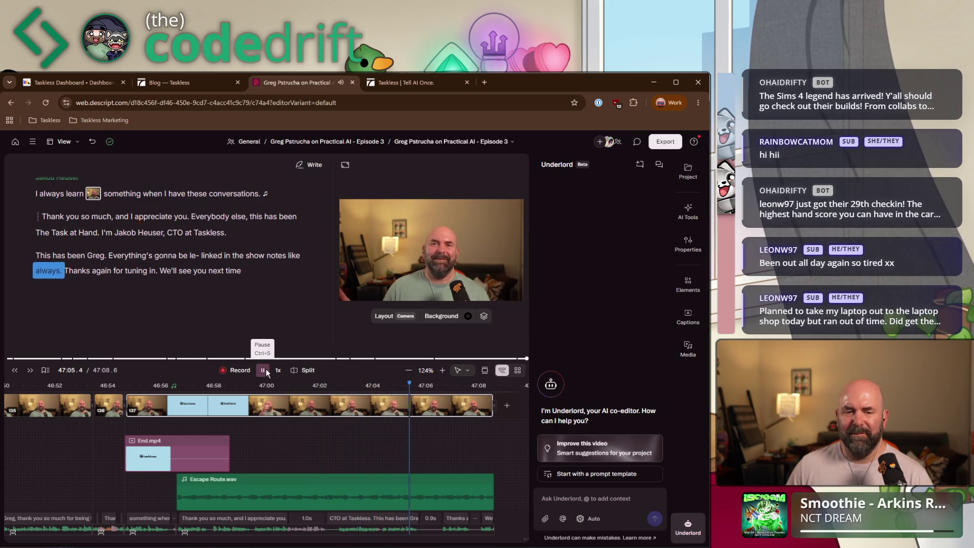
pyautogui.click(263, 373)
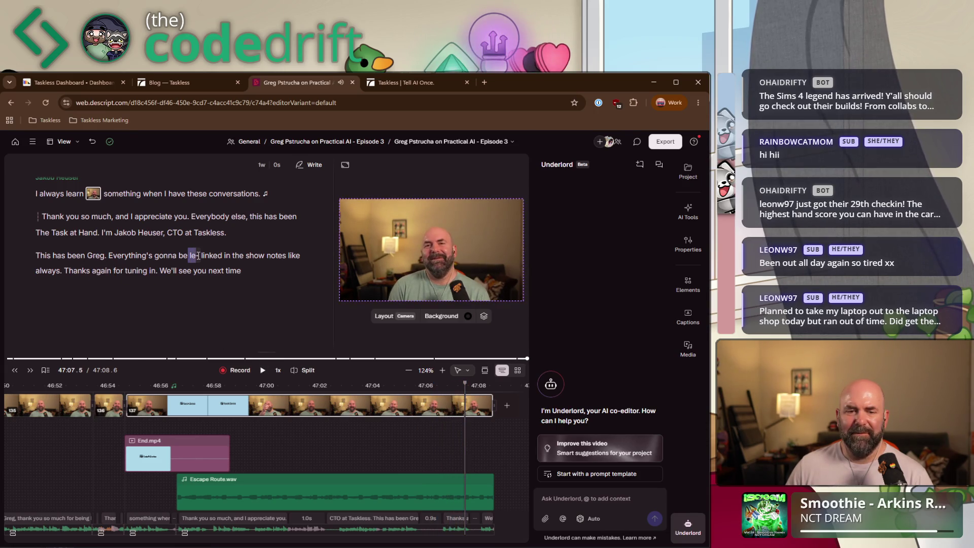
pyautogui.click(198, 255)
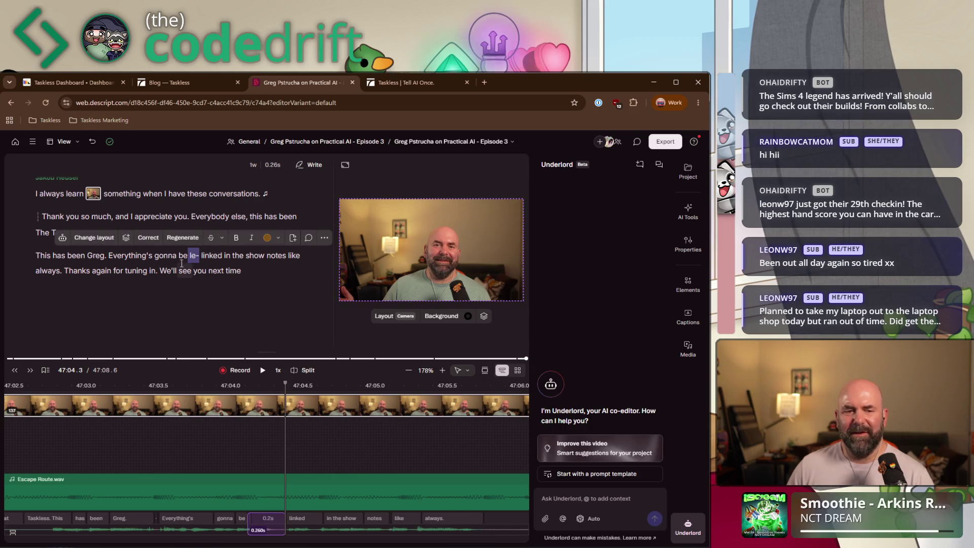
pyautogui.click(211, 238)
pyautogui.click(240, 269)
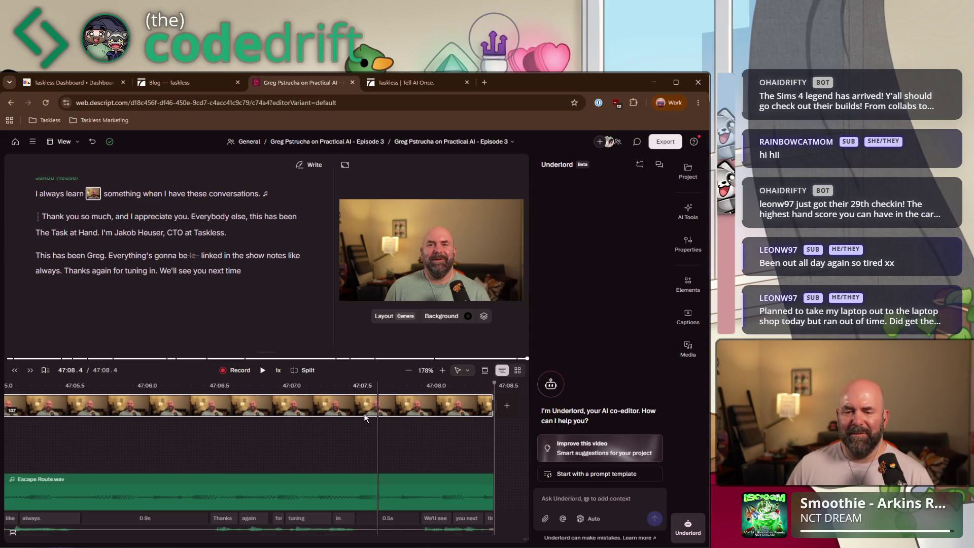
# - Replay the closing lines through the final sign-off to check the cut
pyautogui.click(72, 255)
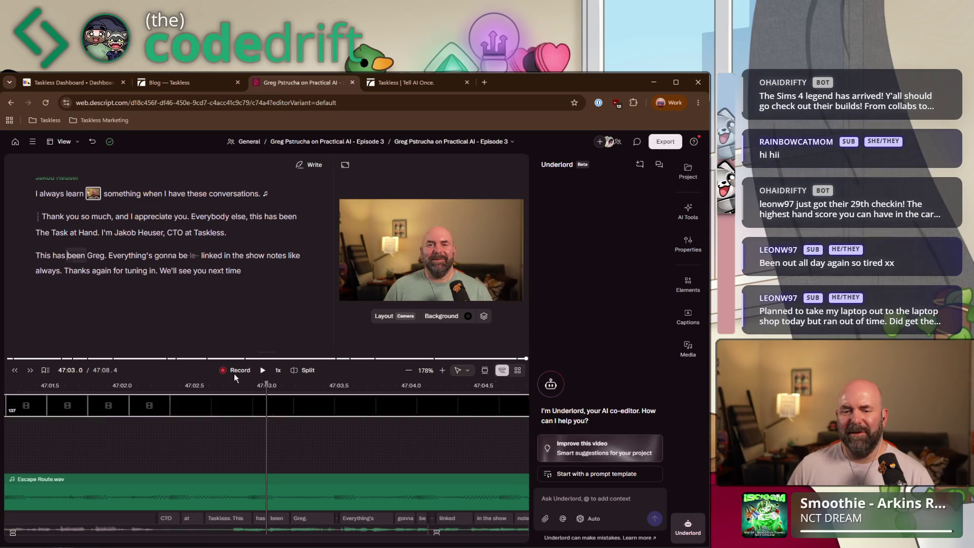
pyautogui.click(263, 370)
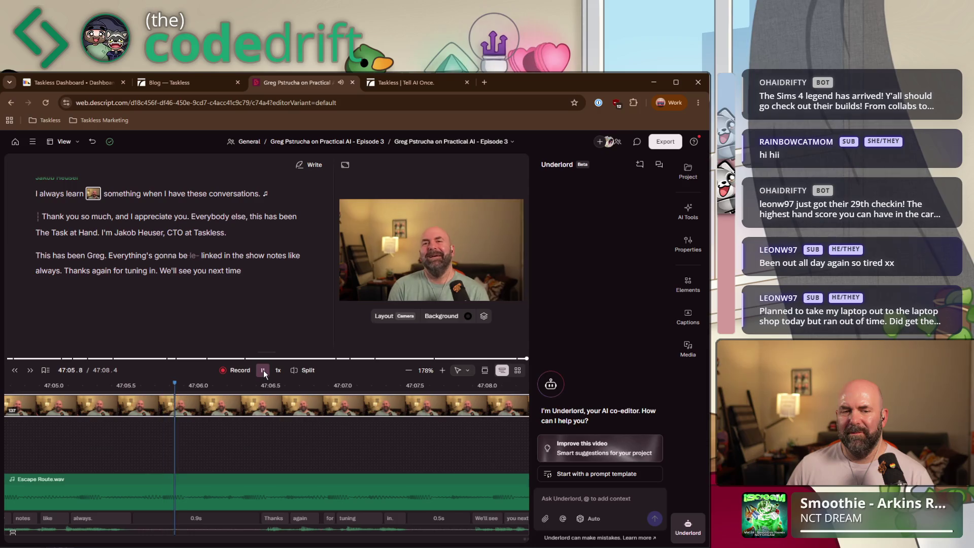
pyautogui.click(263, 370)
pyautogui.click(263, 370)
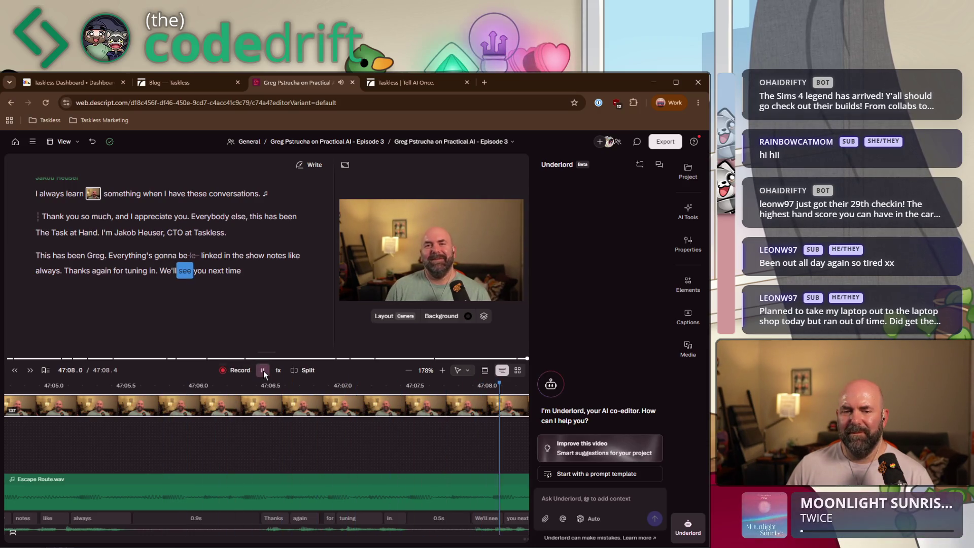
pyautogui.click(263, 370)
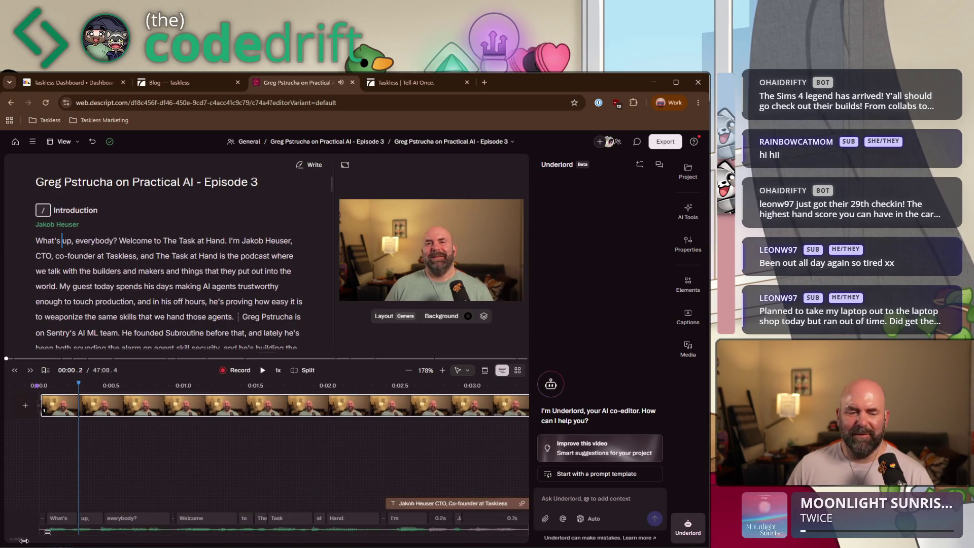
pyautogui.moveTo(18, 541); pyautogui.dragTo(546, 538)
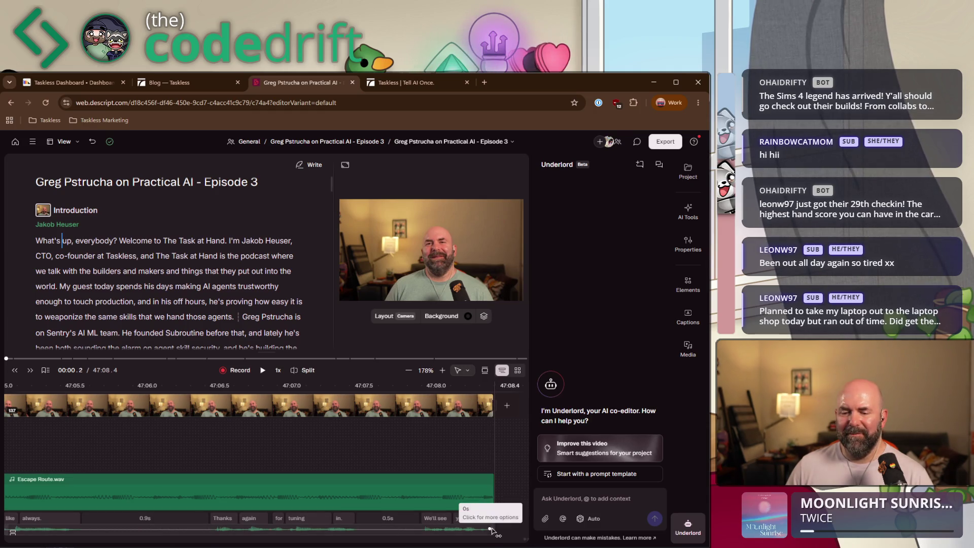
# - Lengthen the music's end slightly and delete the extended clip at the episode's very end
pyautogui.moveTo(494, 528); pyautogui.dragTo(518, 528)
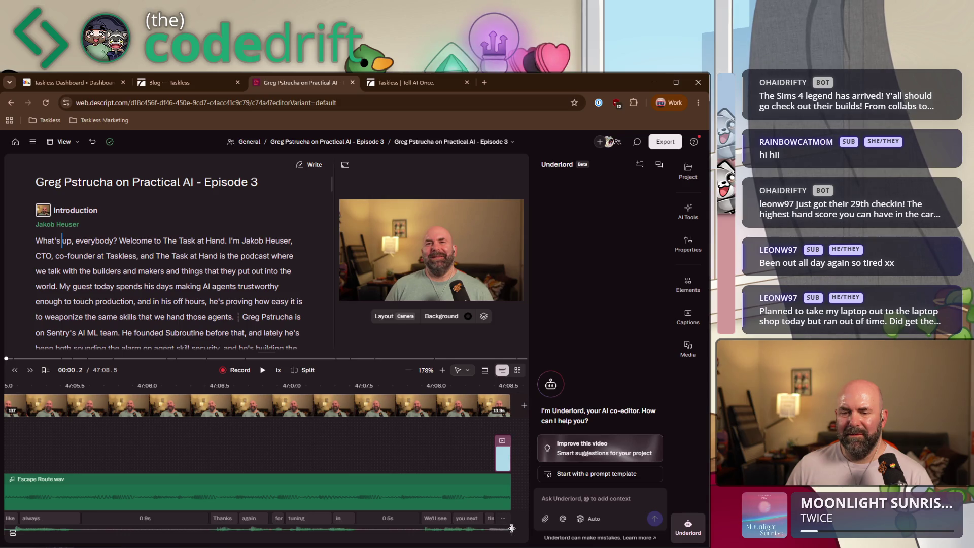
pyautogui.click(493, 435)
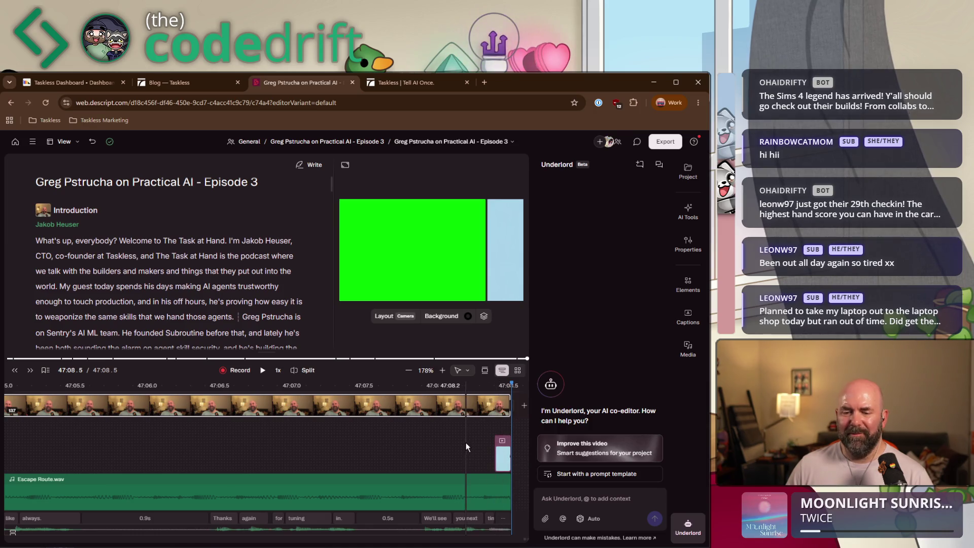
pyautogui.press('Delete')
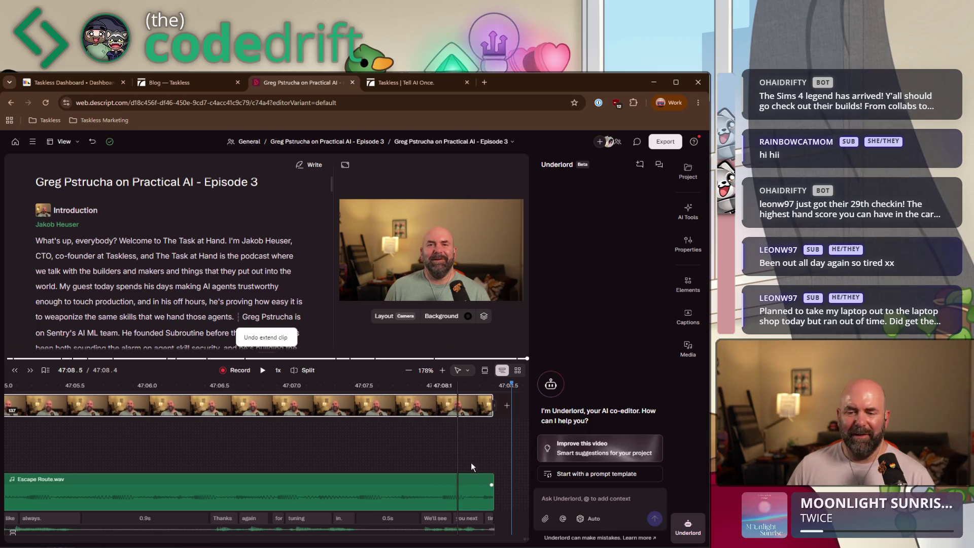
pyautogui.click(479, 456)
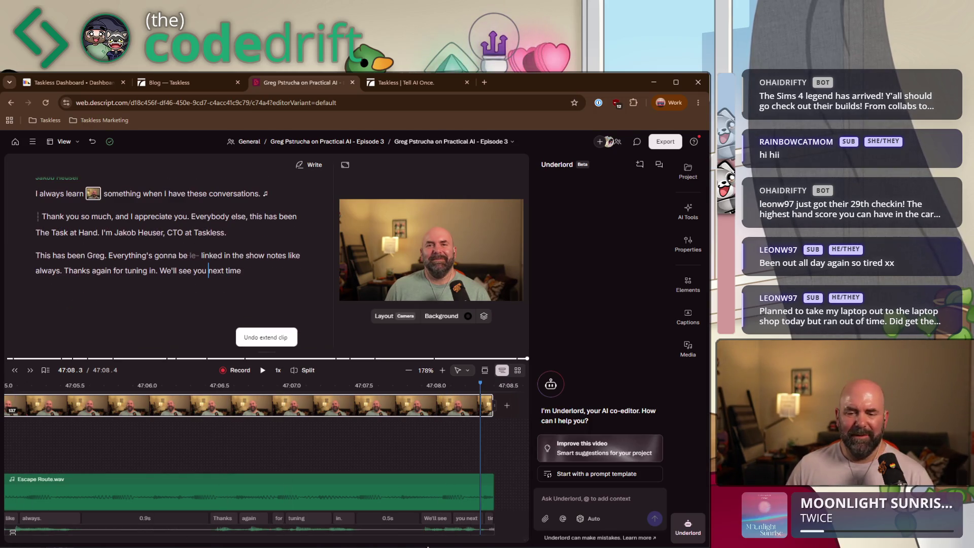
pyautogui.moveTo(502, 536); pyautogui.dragTo(522, 537)
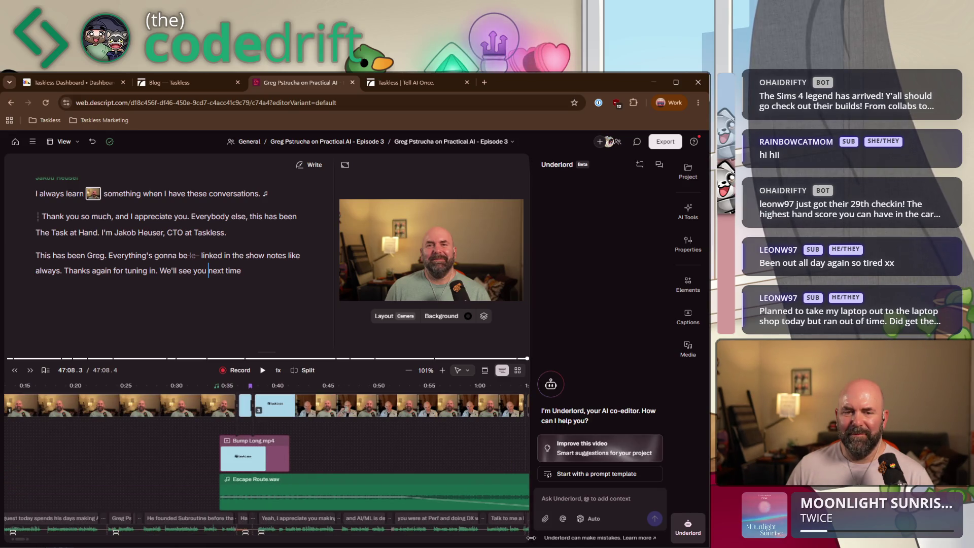
# - Zoom in on the closing words and stretch the 'We'll see you' word clip to include 'next'
pyautogui.click(208, 272)
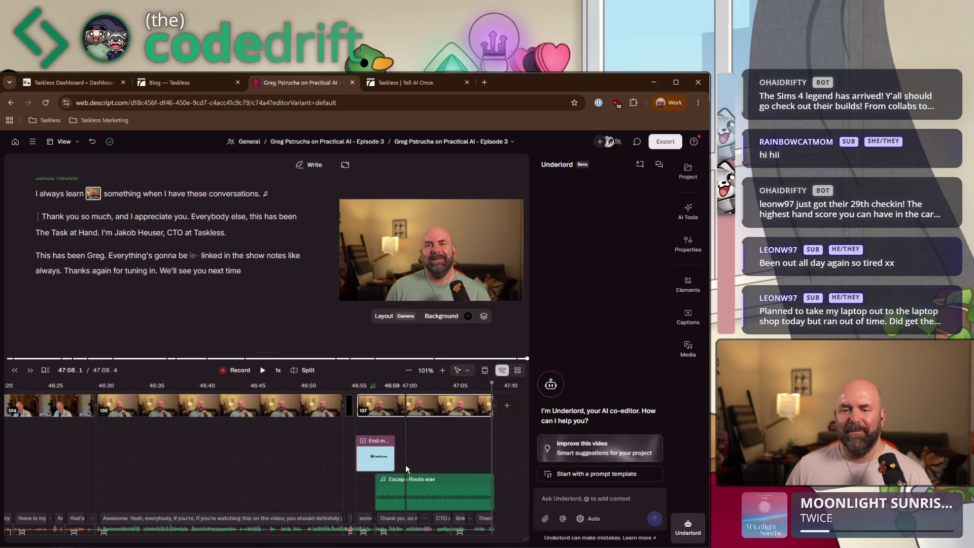
pyautogui.click(441, 370)
pyautogui.click(442, 371)
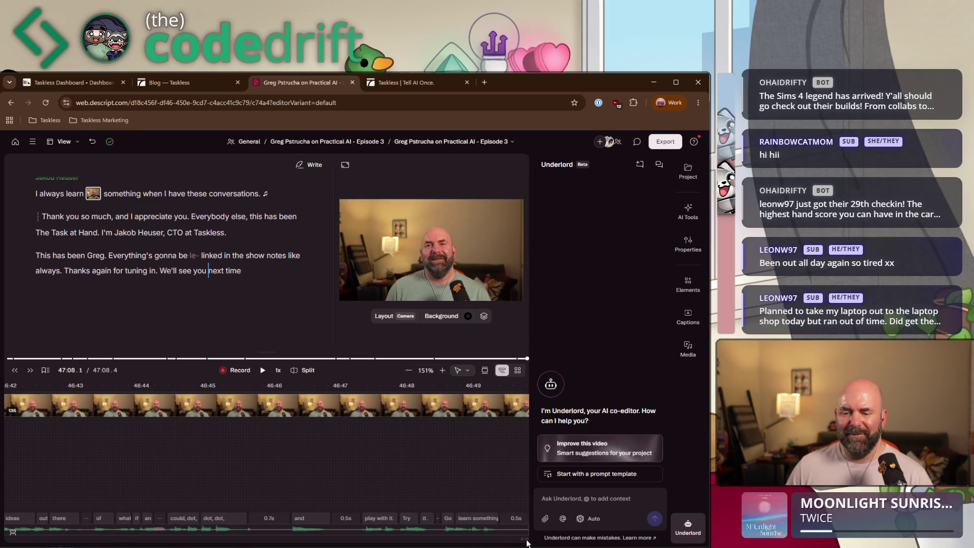
pyautogui.click(488, 462)
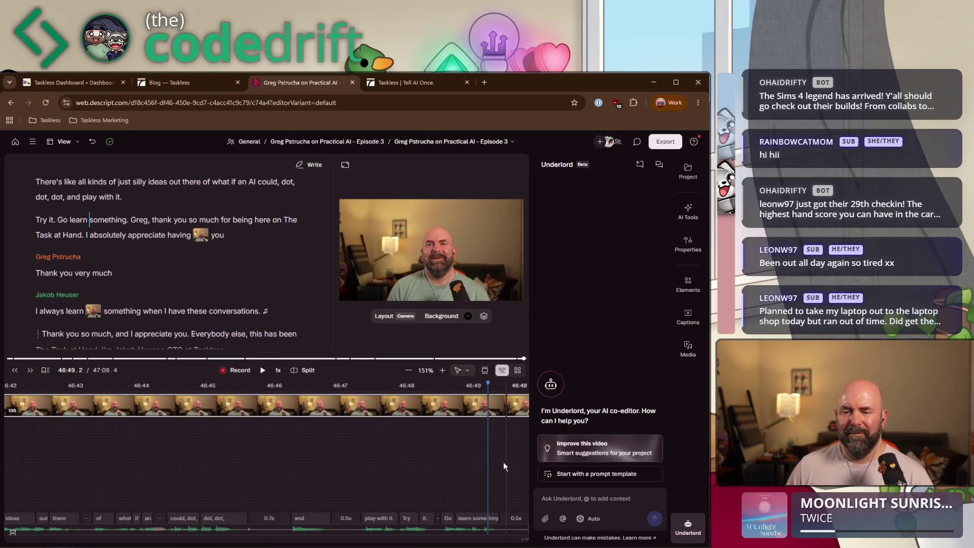
pyautogui.scroll(-3, 193, 325)
pyautogui.scroll(2, 188, 319)
pyautogui.scroll(-2, 162, 326)
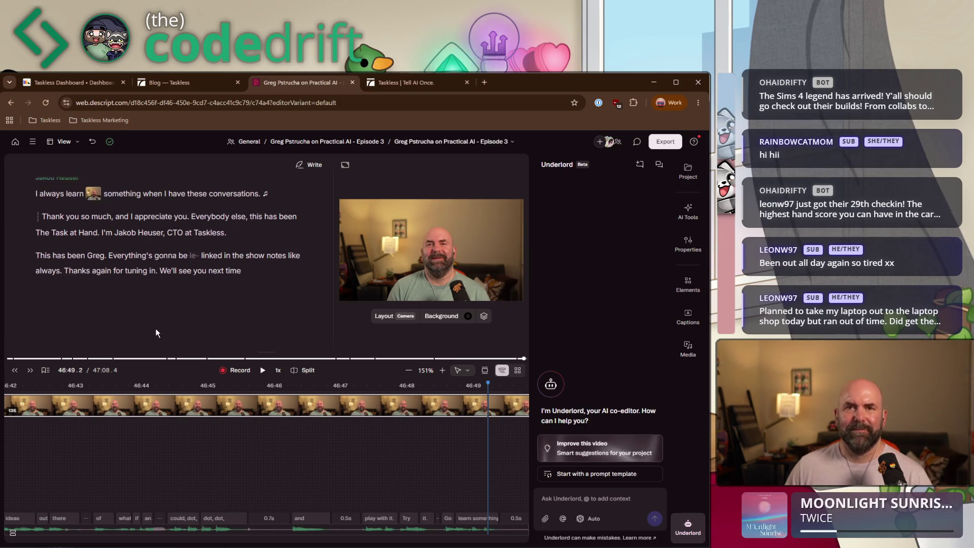
pyautogui.click(137, 256)
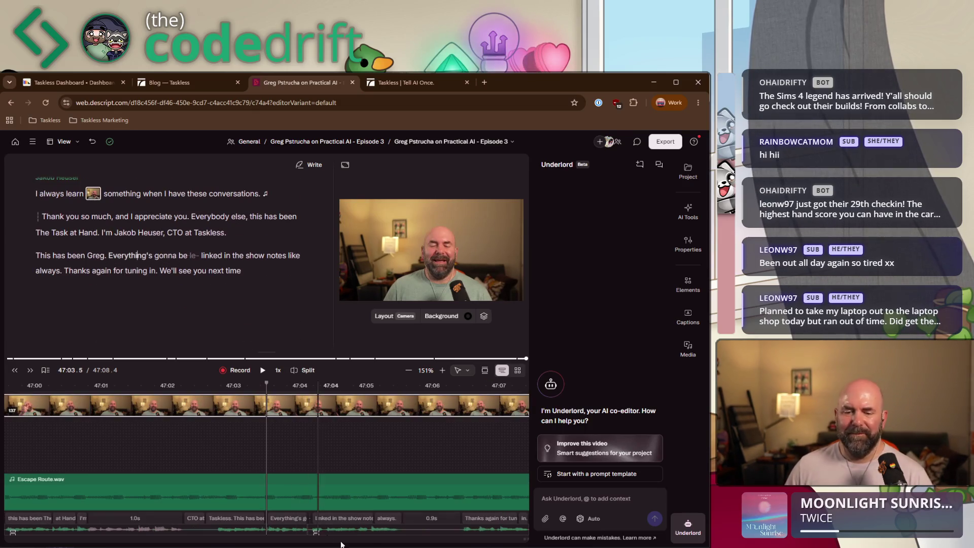
pyautogui.click(215, 271)
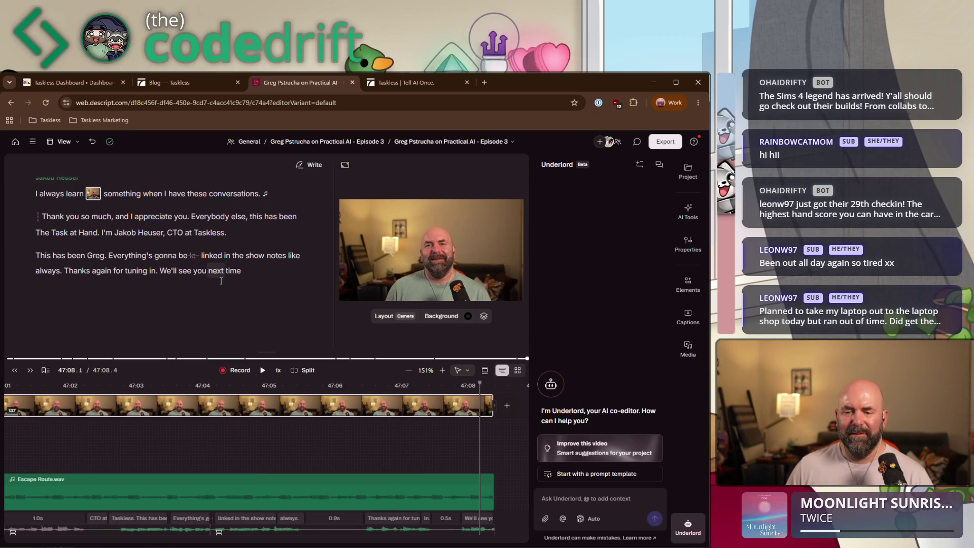
pyautogui.click(490, 522)
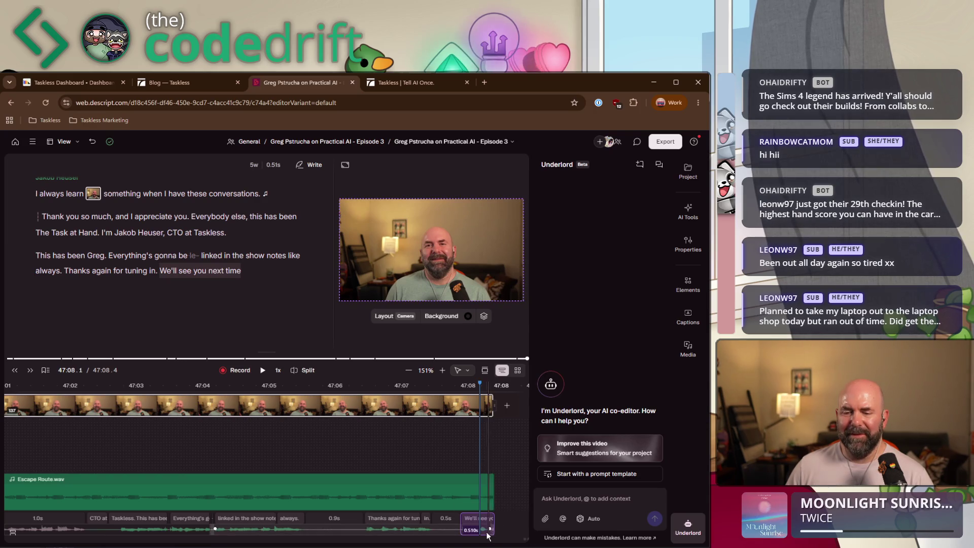
pyautogui.moveTo(492, 531); pyautogui.dragTo(513, 529)
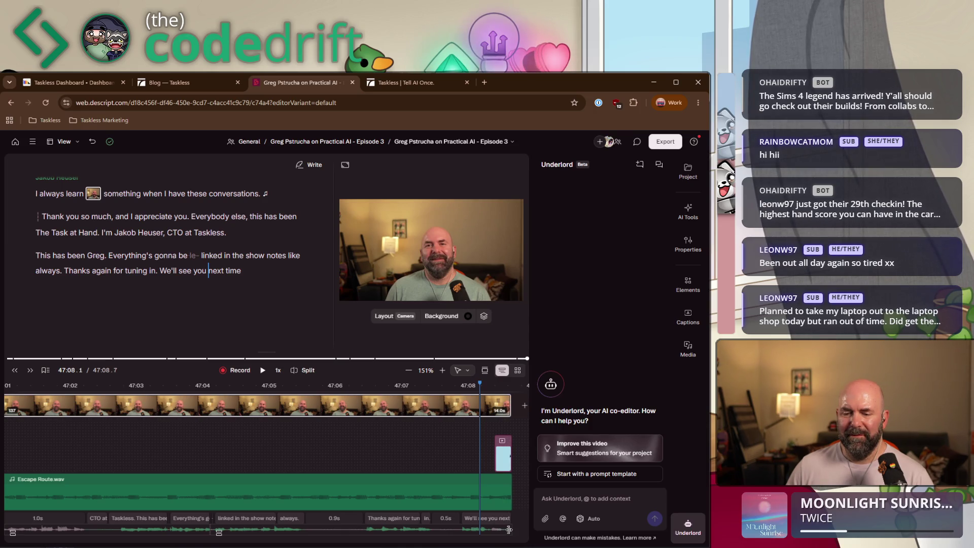
# - Delete the end card clip and play back the new ending from just before it
pyautogui.click(502, 449)
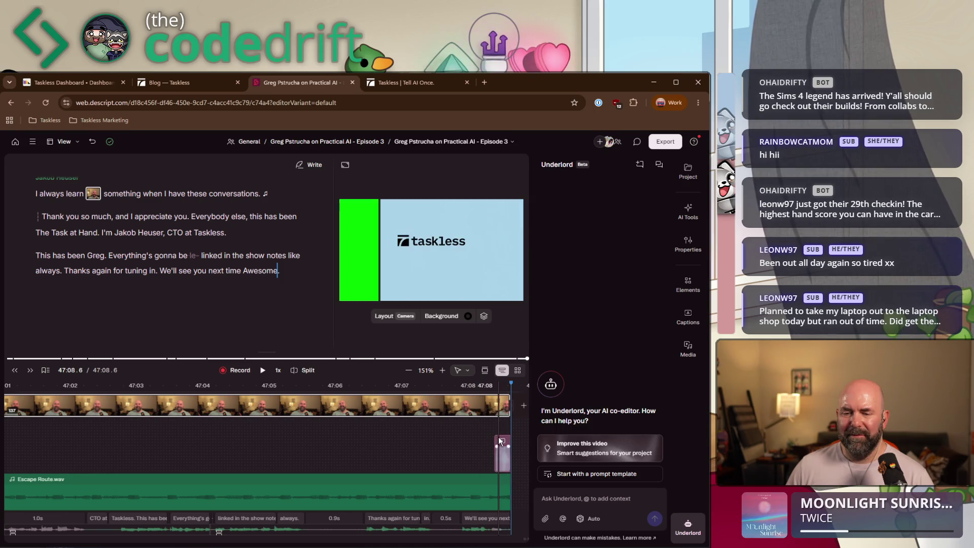
pyautogui.press('Delete')
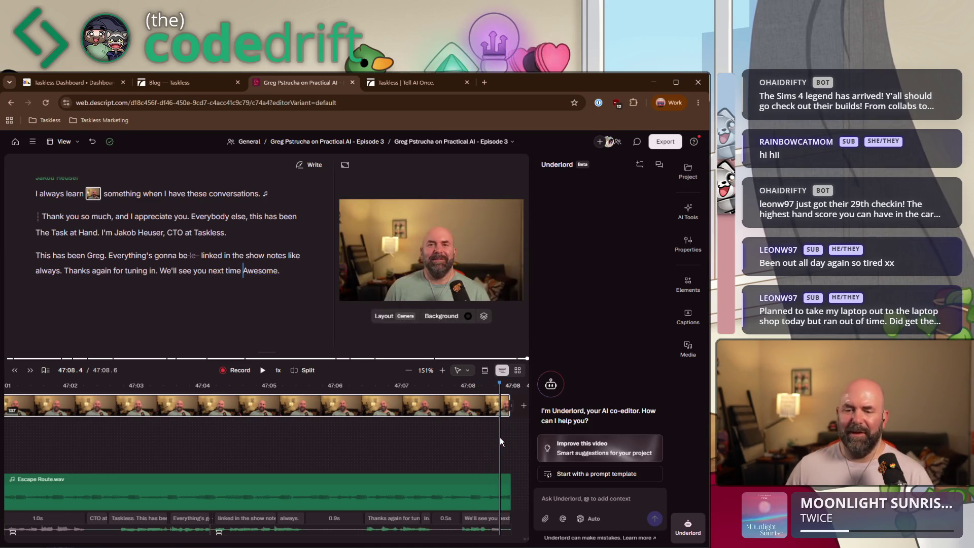
pyautogui.click(403, 434)
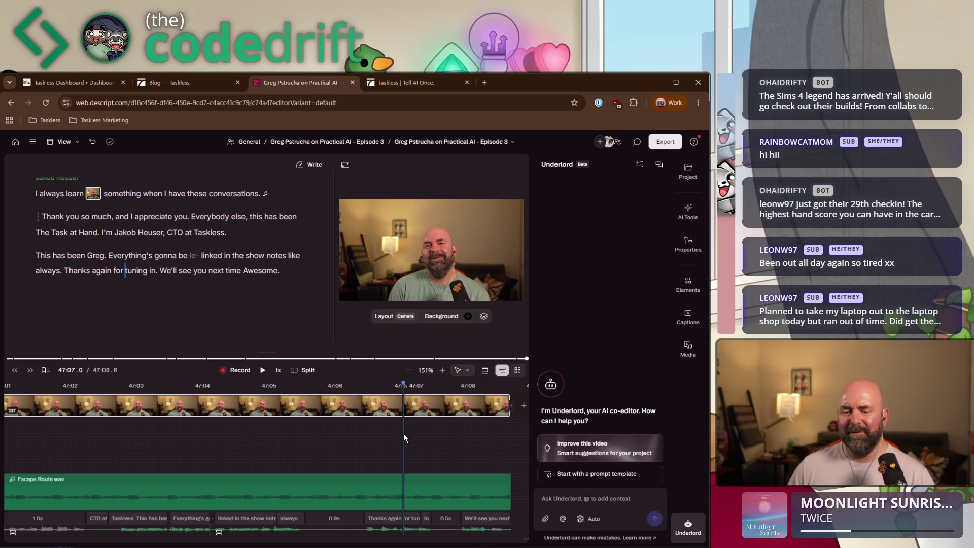
pyautogui.press('space')
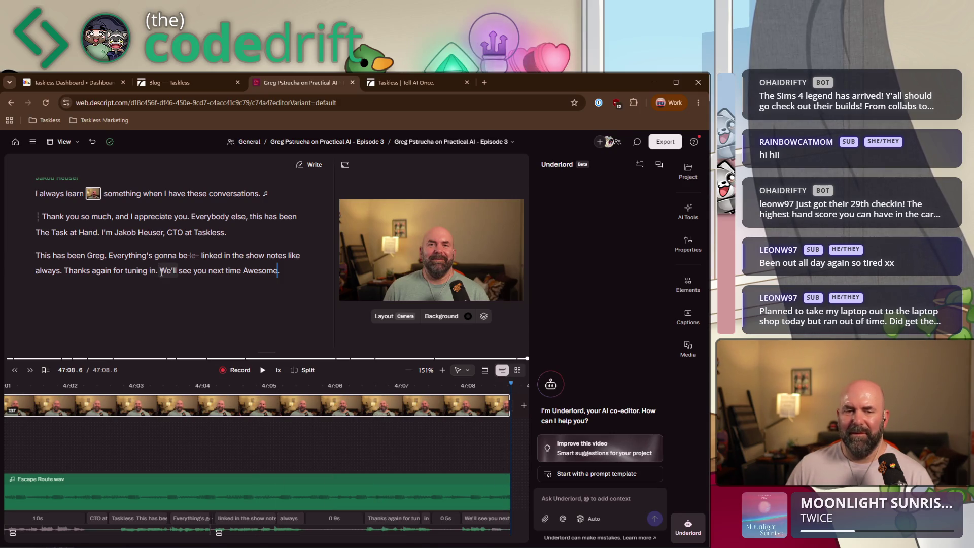
pyautogui.moveTo(162, 272); pyautogui.dragTo(280, 273)
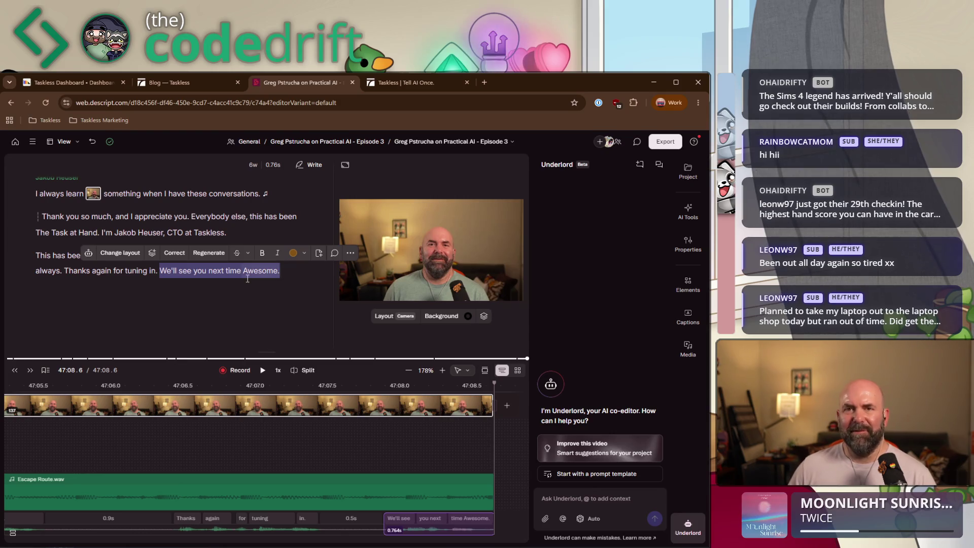
# - Drop 'We'll see you next time Awesome.' and replay from the 'This has been Greg' line
pyautogui.click(239, 252)
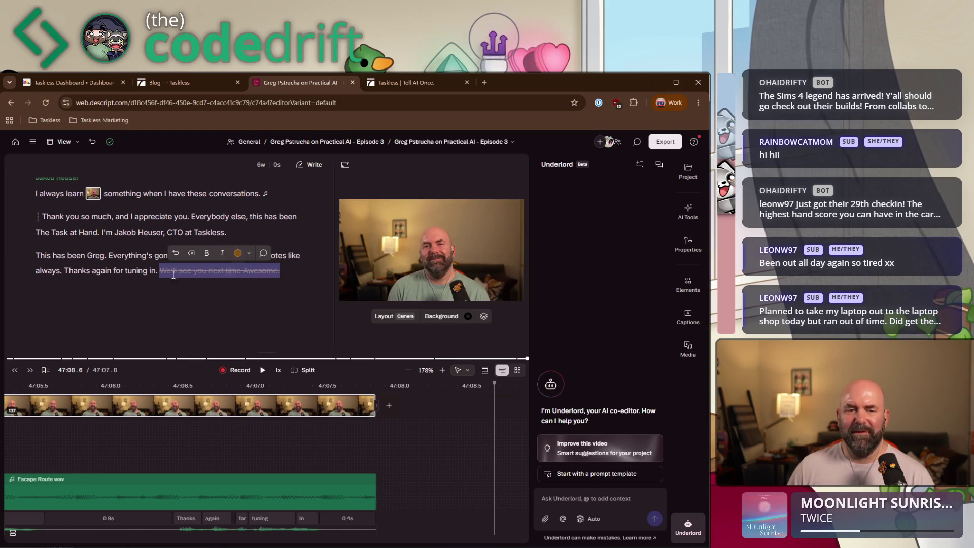
pyautogui.click(51, 256)
pyautogui.press('space')
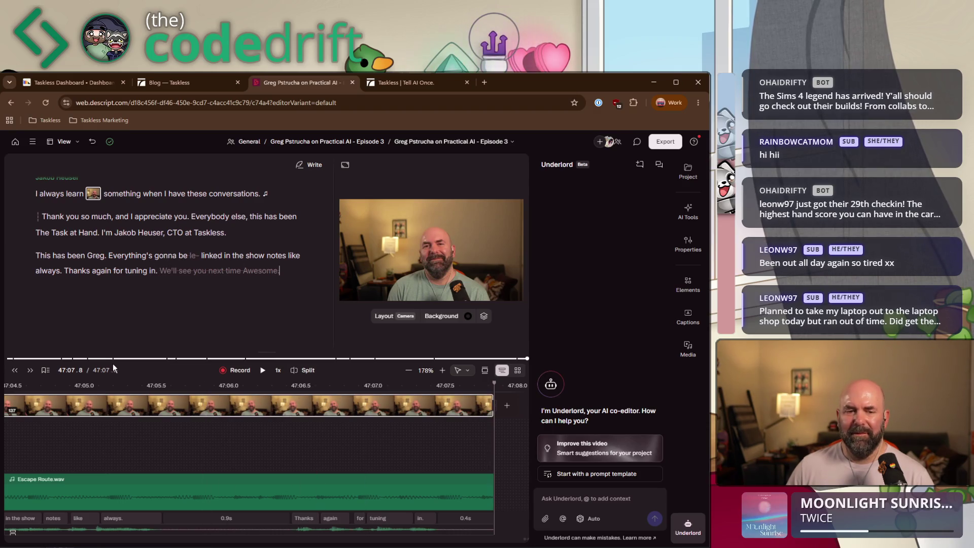
pyautogui.click(151, 270)
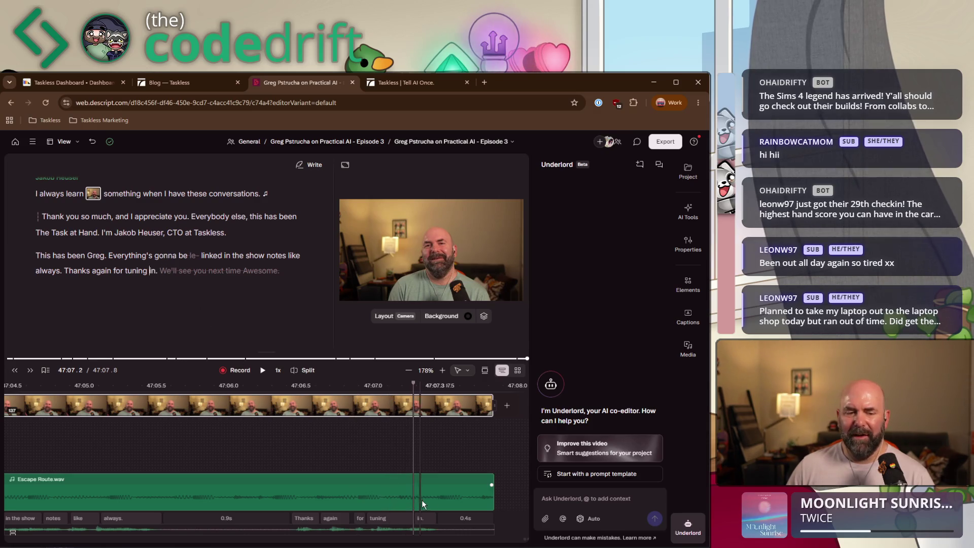
# - Lengthen Escape Route.wav's end to cover the new ending and play the episode back
pyautogui.moveTo(492, 493)
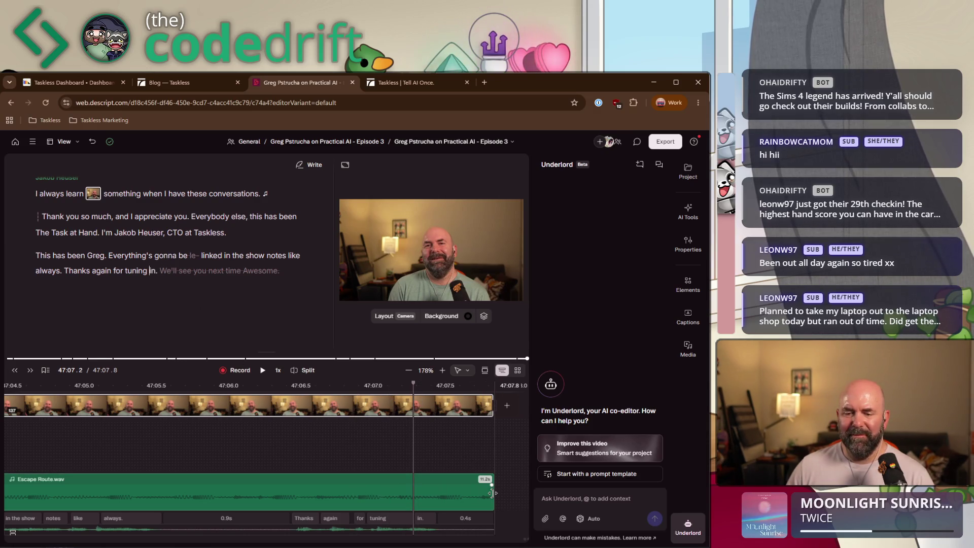
pyautogui.moveTo(492, 493); pyautogui.dragTo(515, 491)
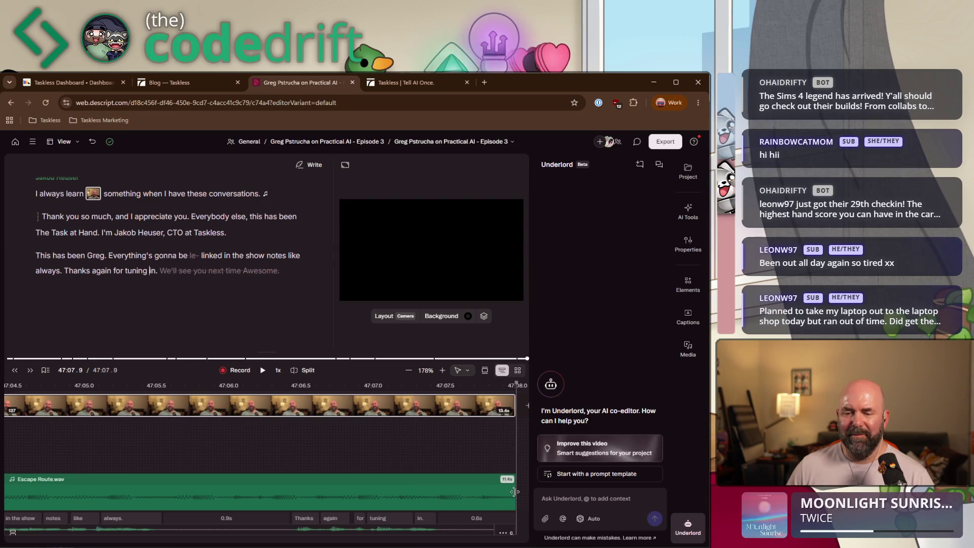
pyautogui.press('space')
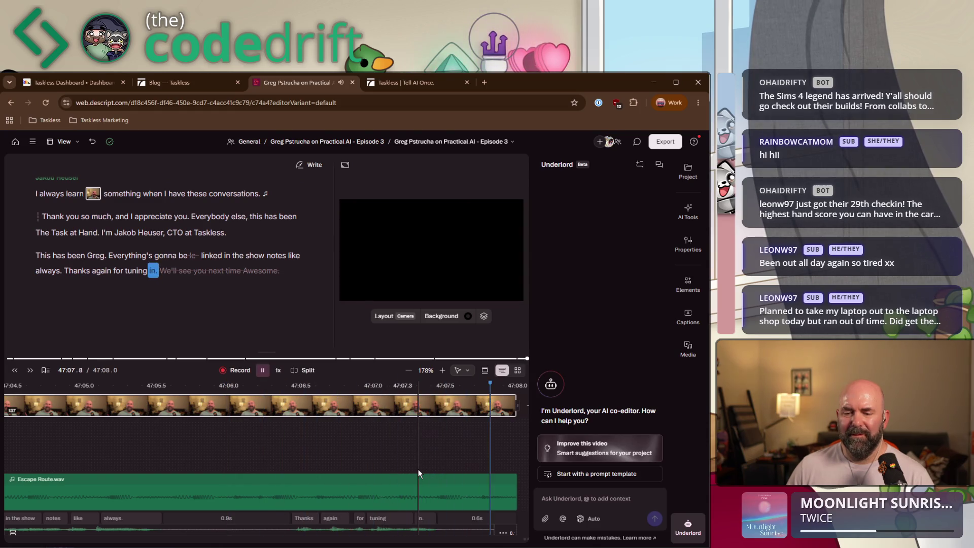
pyautogui.press('space')
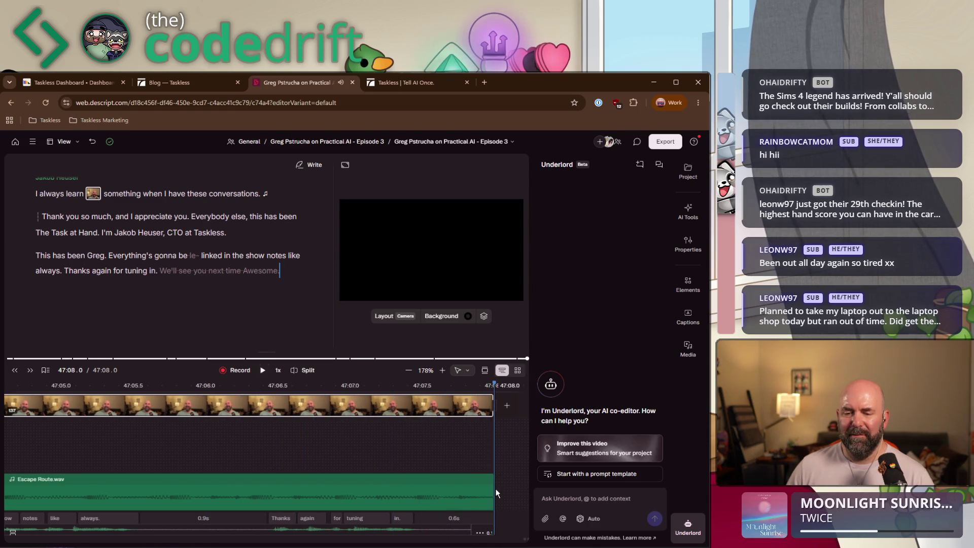
pyautogui.press('space')
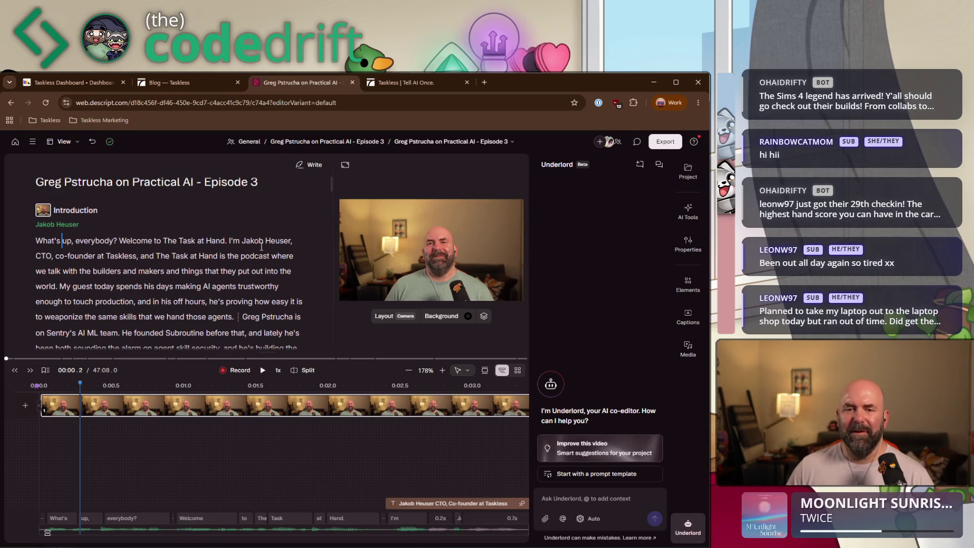
pyautogui.moveTo(331, 181); pyautogui.dragTo(326, 387)
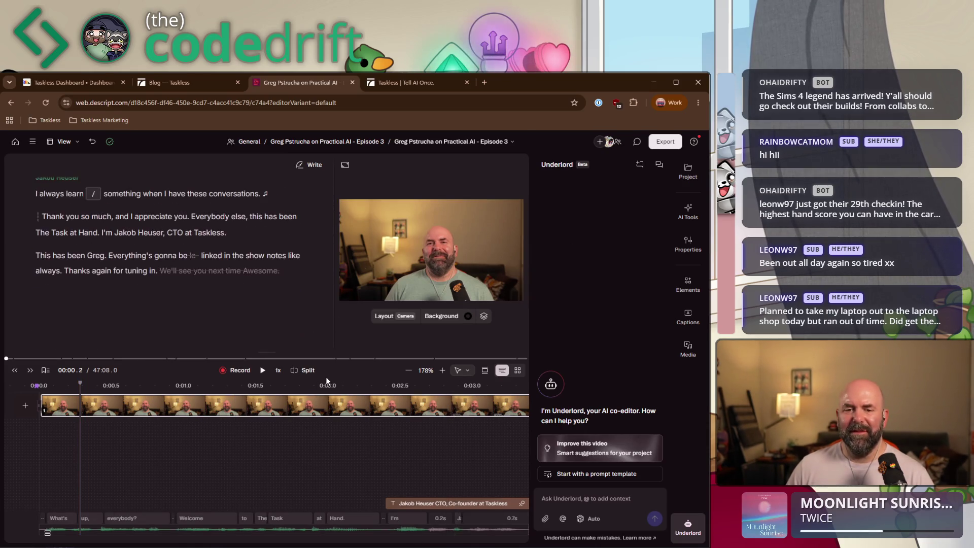
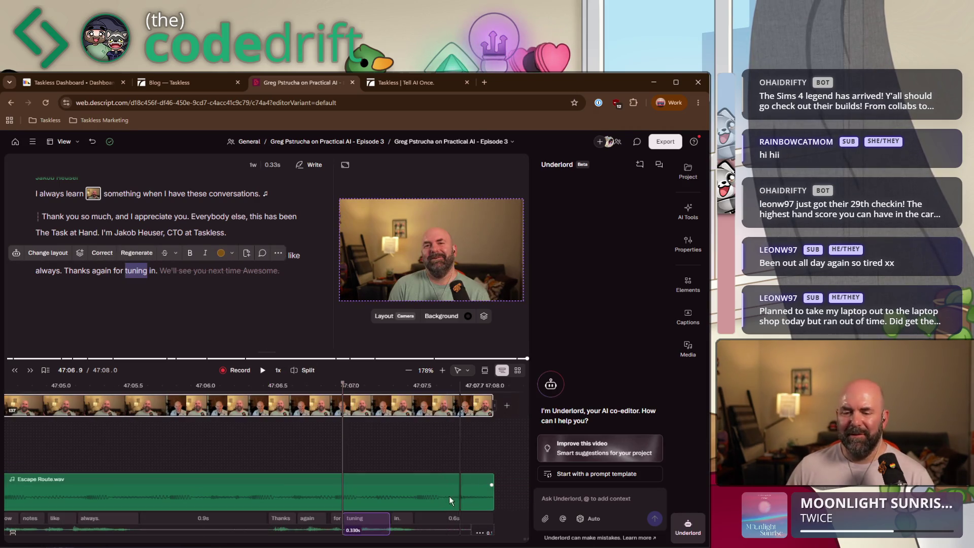
# - Select the Escape Route.wav music clip and check its properties, showing the 30% audio level
pyautogui.click(405, 497)
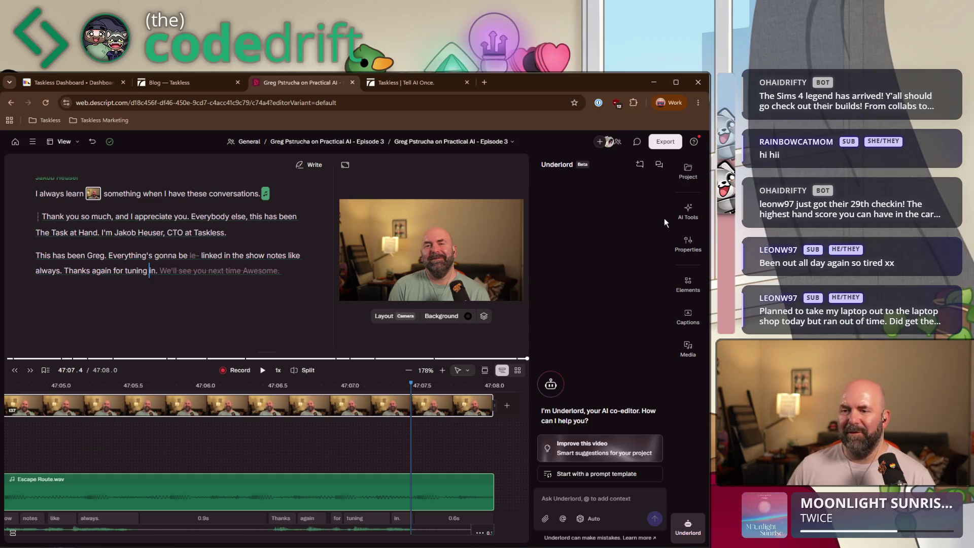
pyautogui.click(683, 249)
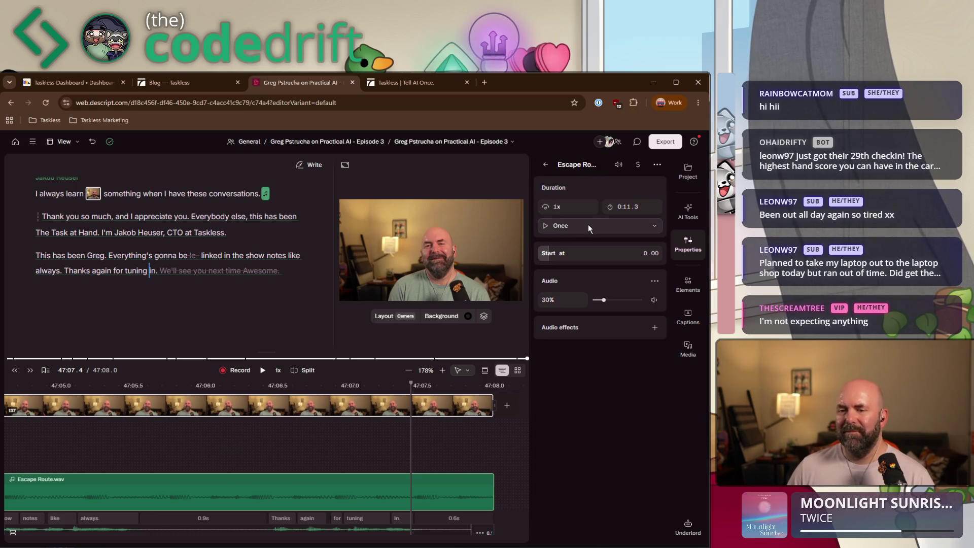
pyautogui.click(654, 282)
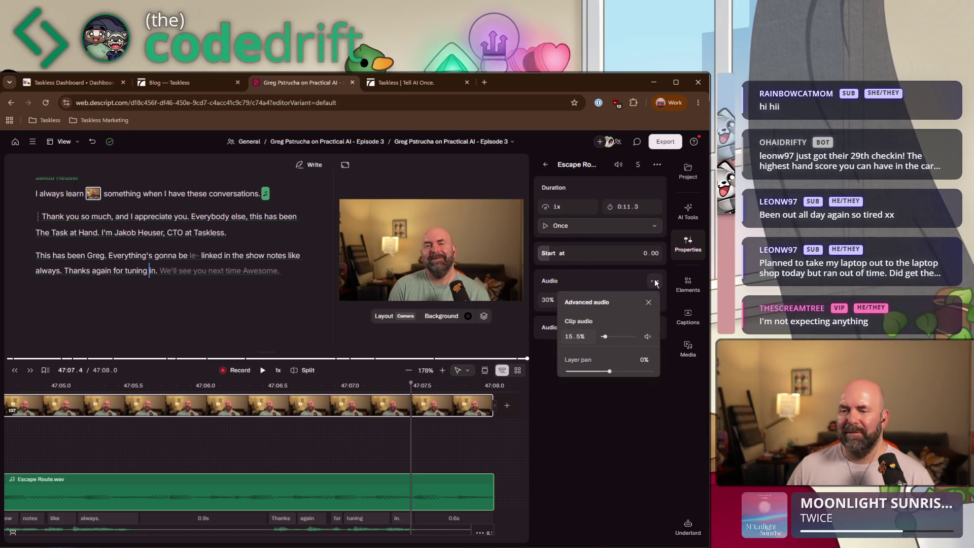
pyautogui.click(655, 281)
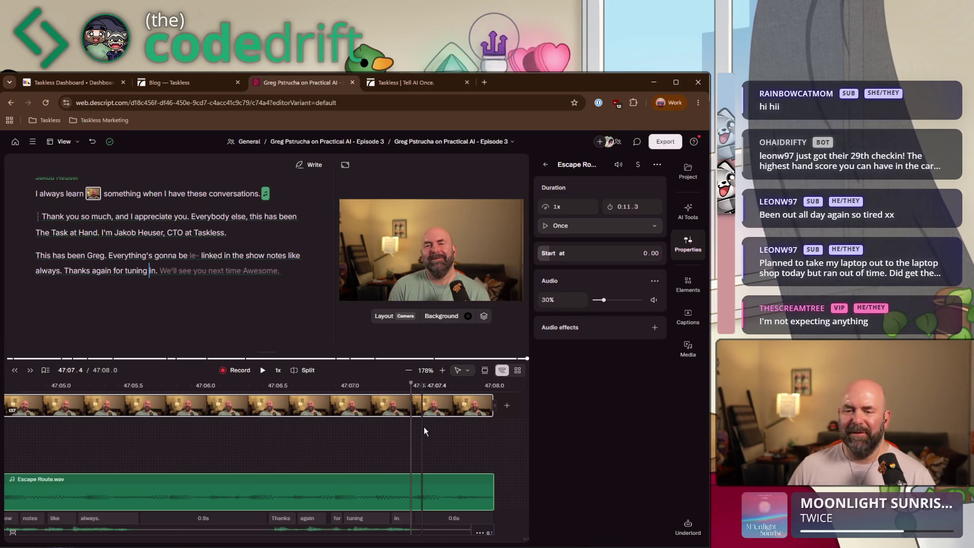
# - Add volume keyframes at the playhead and clip end of Escape Route.wav, dragging the end down to fade out
pyautogui.rightClick(411, 495)
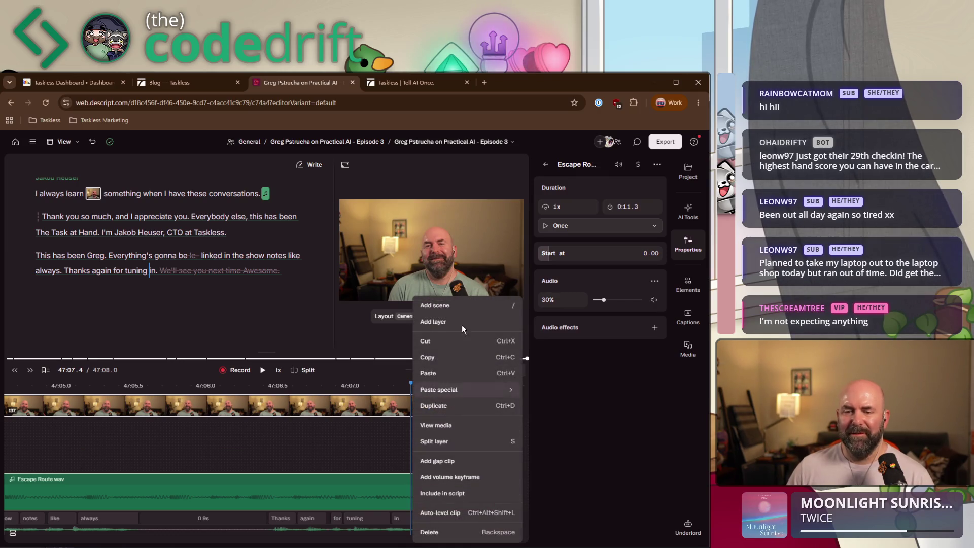
pyautogui.click(459, 476)
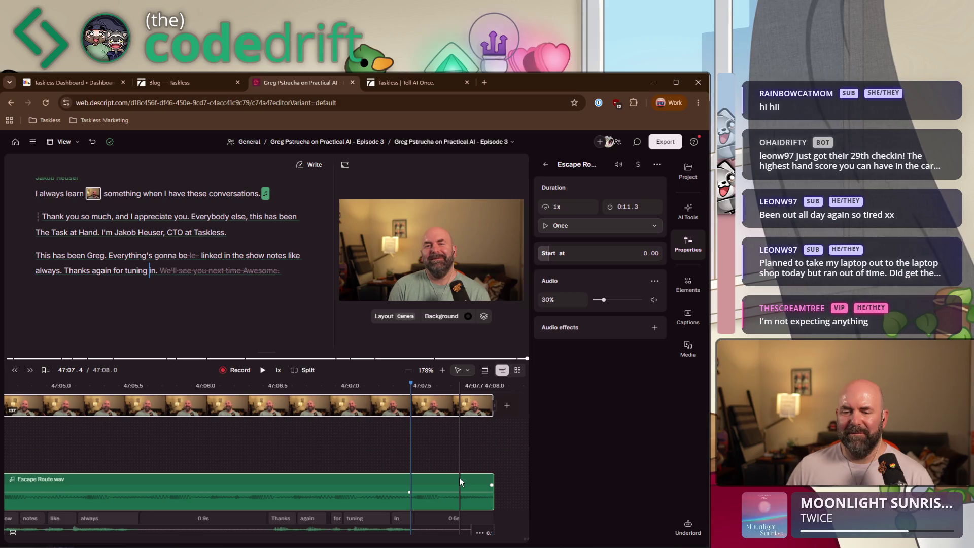
pyautogui.click(483, 491)
pyautogui.rightClick(483, 491)
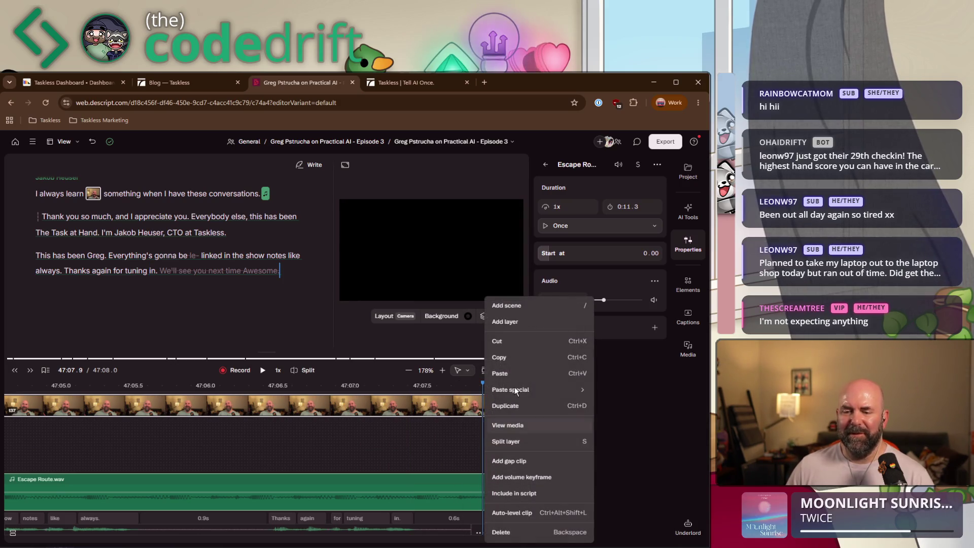
pyautogui.click(522, 476)
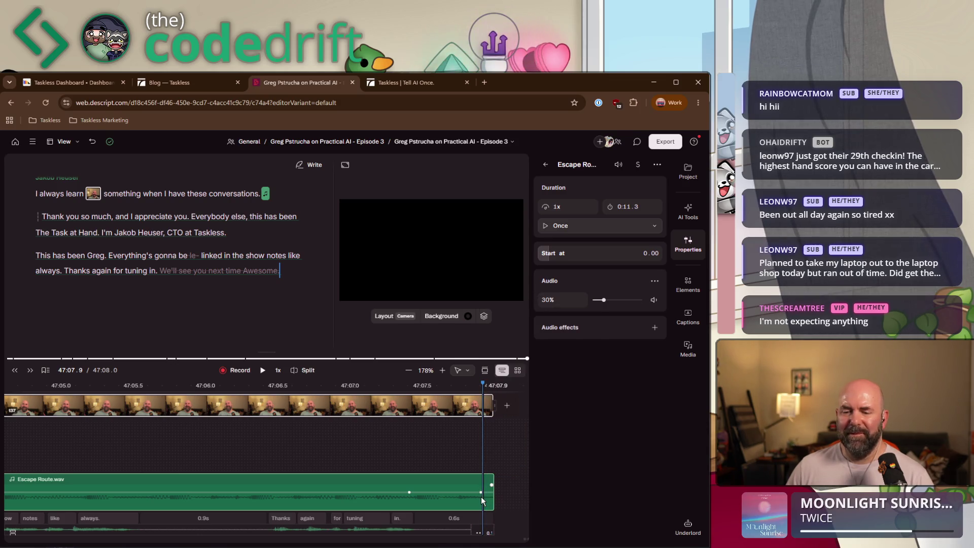
pyautogui.moveTo(485, 493); pyautogui.dragTo(494, 505)
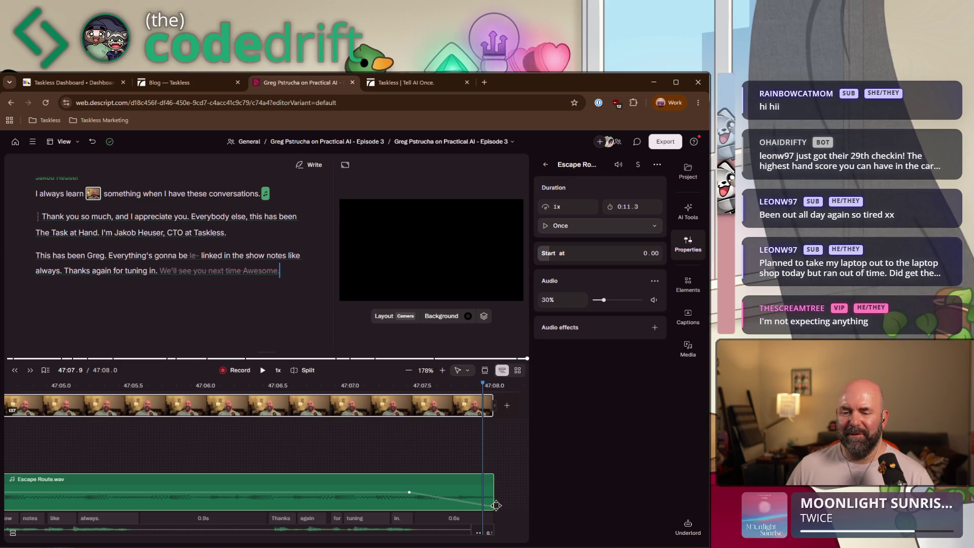
pyautogui.click(341, 443)
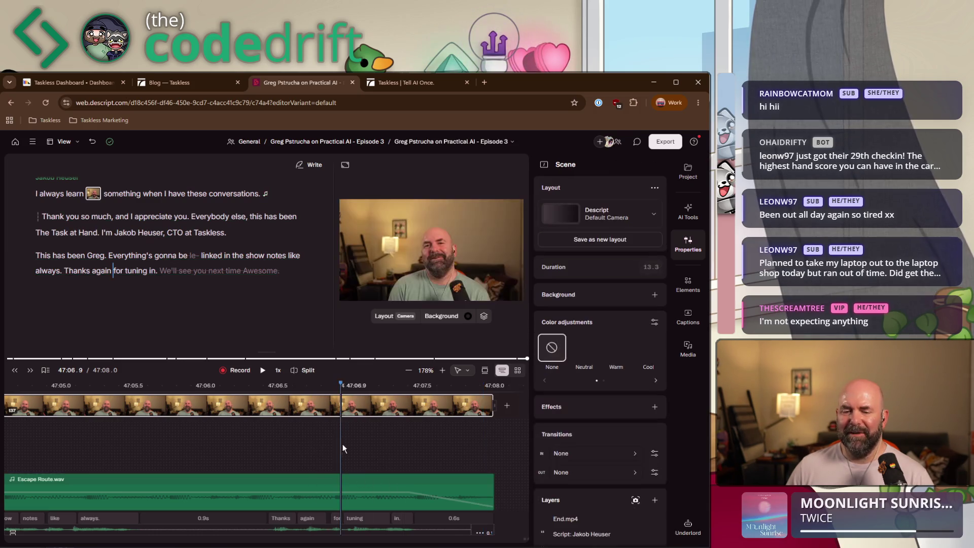
# - Play back the ending to hear the music fade, then return the playhead to 47:07.5
pyautogui.click(389, 431)
pyautogui.press('space')
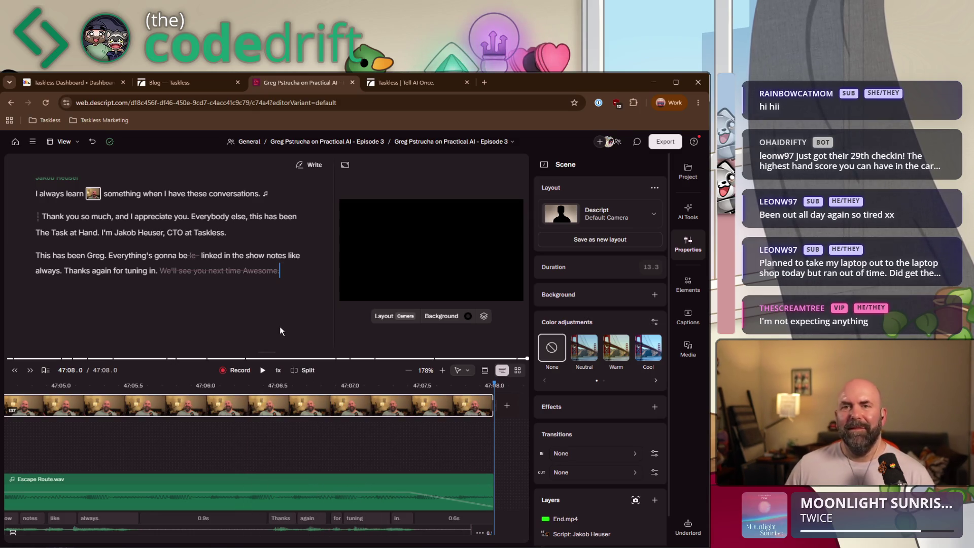
pyautogui.click(424, 458)
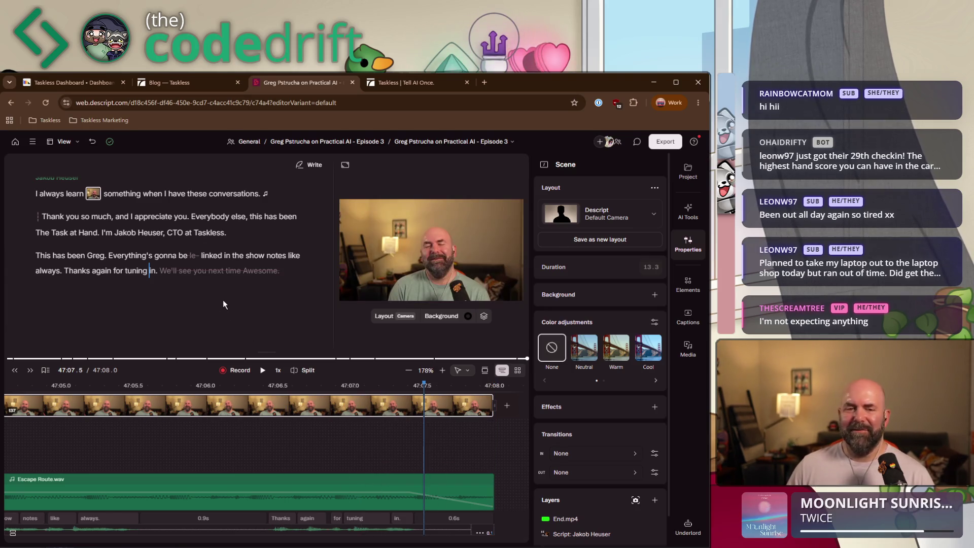
# - Scroll the script back to the episode title at the top and bring up the Underlord assistant
pyautogui.scroll(15, 228, 294)
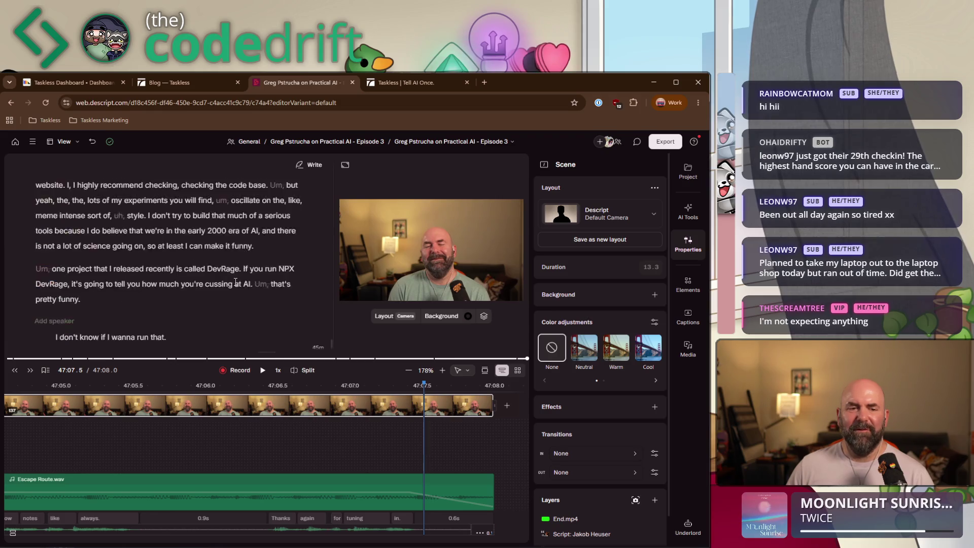
pyautogui.scroll(20, 235, 281)
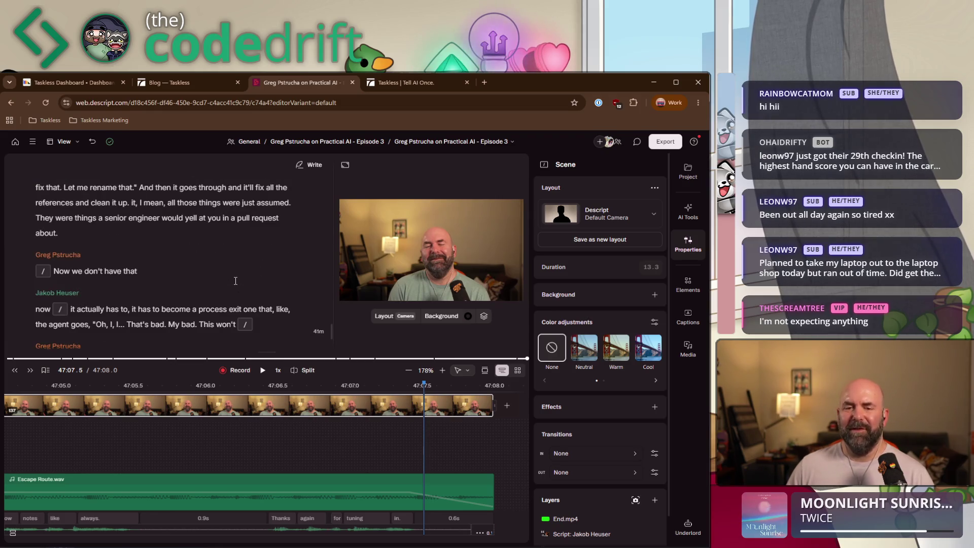
pyautogui.moveTo(330, 331); pyautogui.dragTo(324, 157)
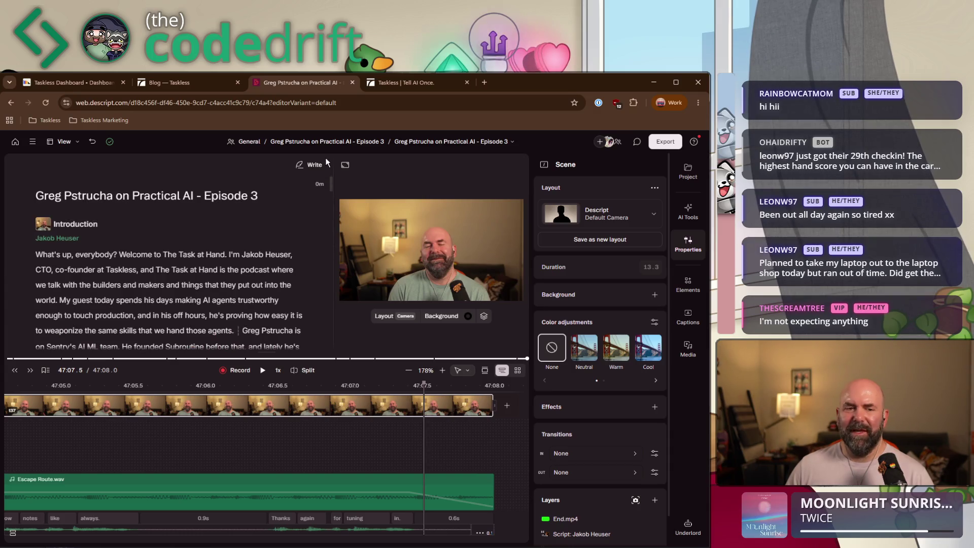
pyautogui.click(38, 196)
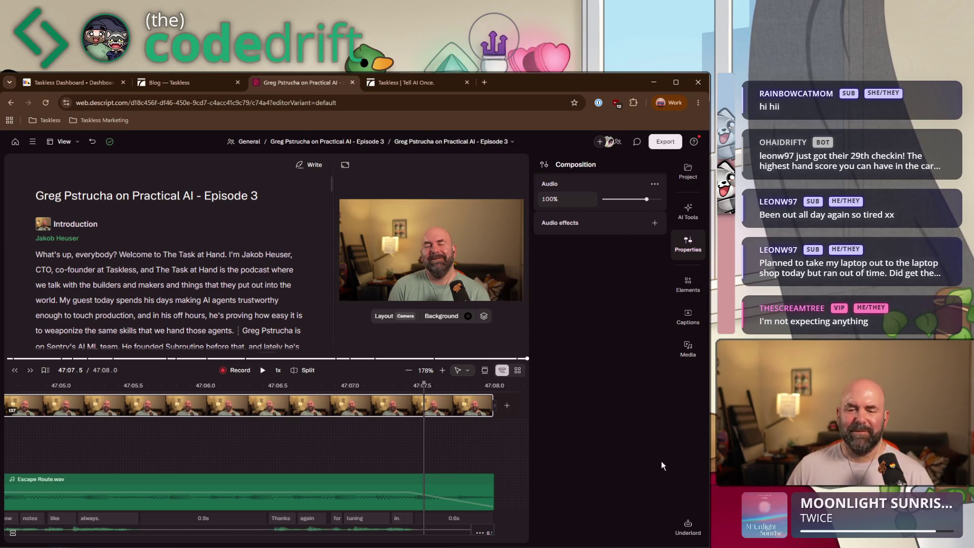
pyautogui.click(687, 526)
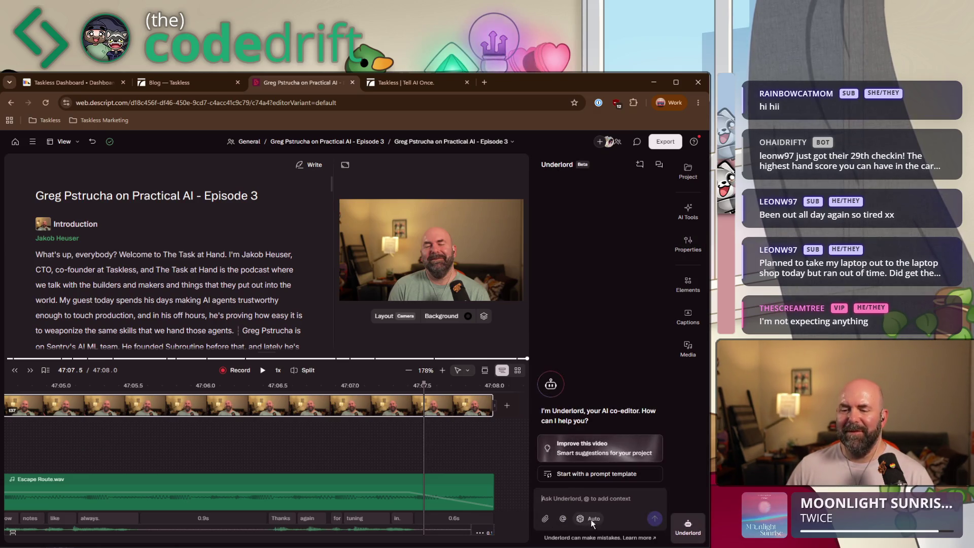
# - Ask Underlord whether eye contact correction is available for the video
pyautogui.click(625, 493)
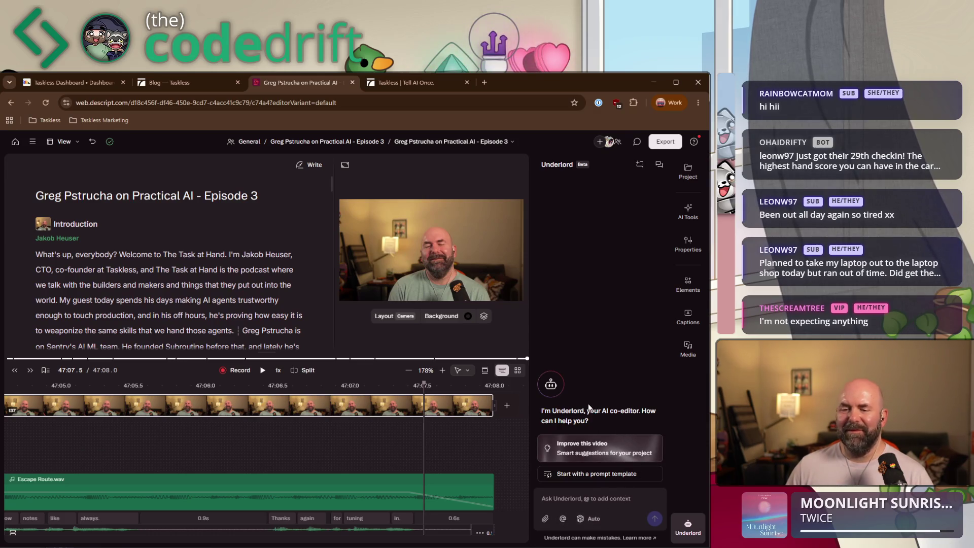
pyautogui.click(206, 454)
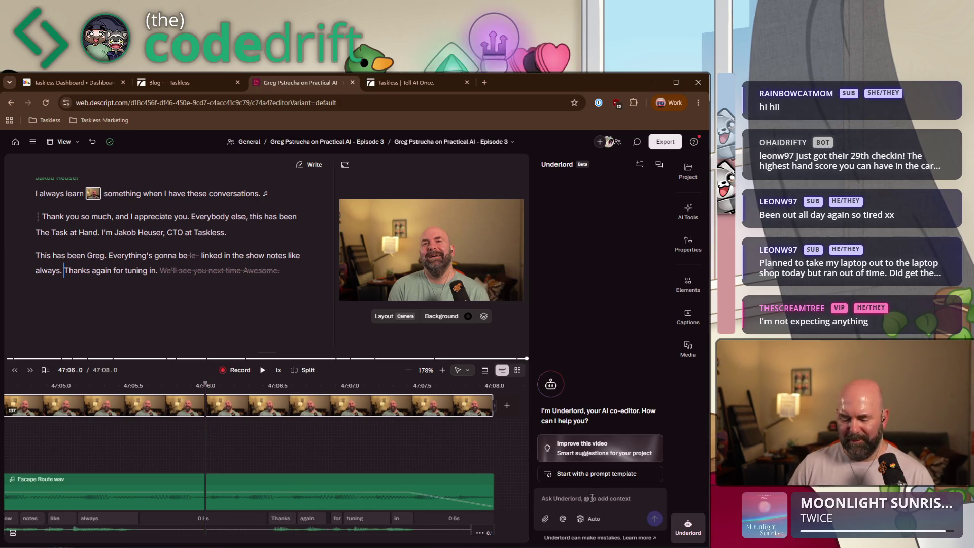
pyautogui.write('Is eye contact correction eab')
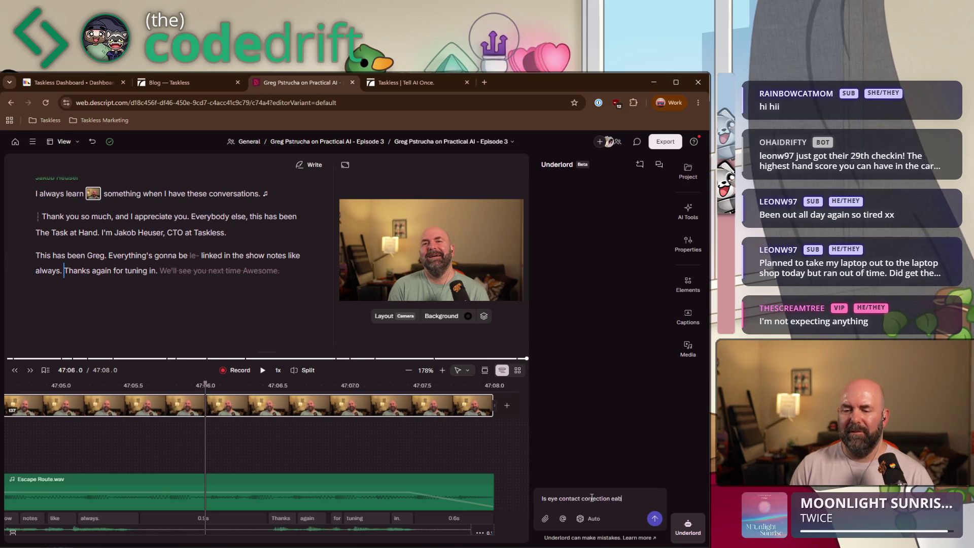
pyautogui.write('?')
pyautogui.press('Return')
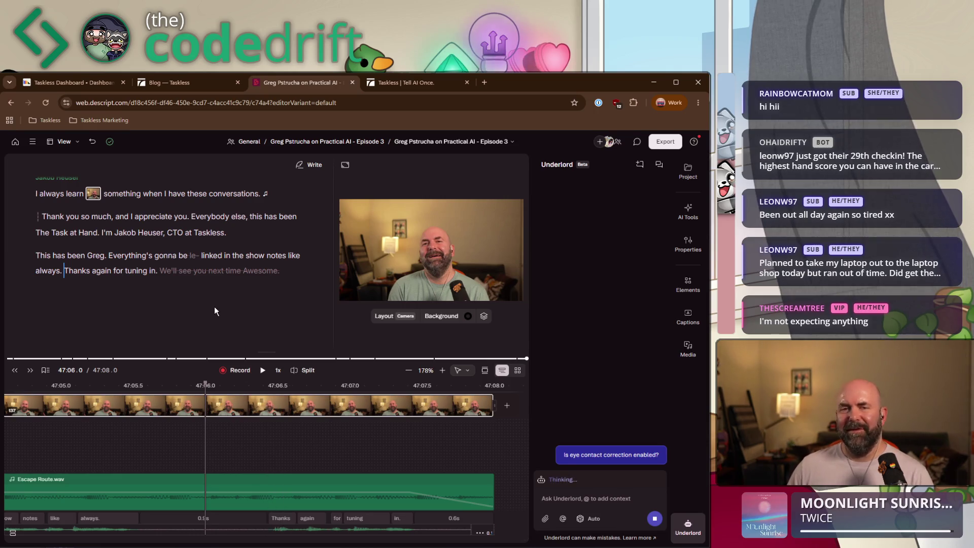
pyautogui.click(126, 271)
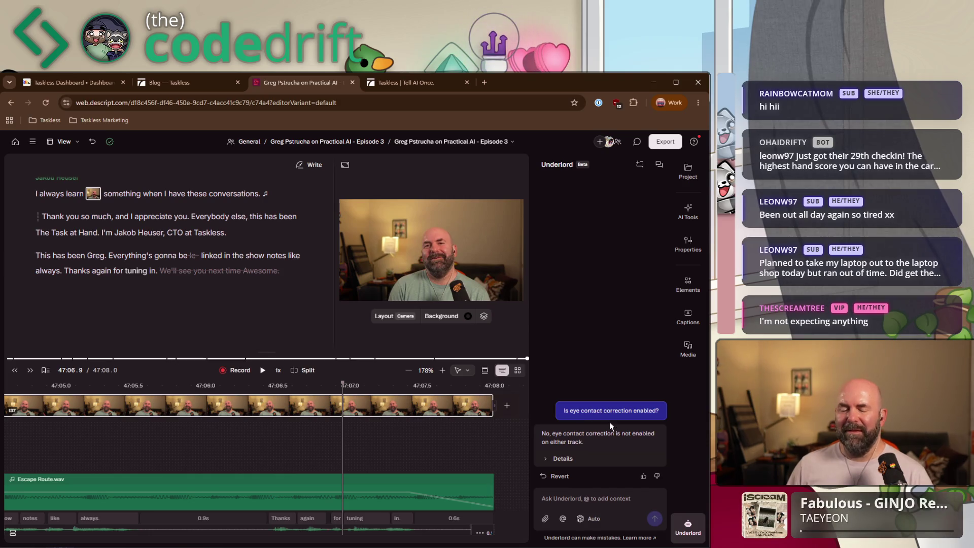
# - Ask Underlord to enable eye contact correction and confirm 'yes' to the 20-credit cost
pyautogui.click(594, 501)
pyautogui.write('enable it please')
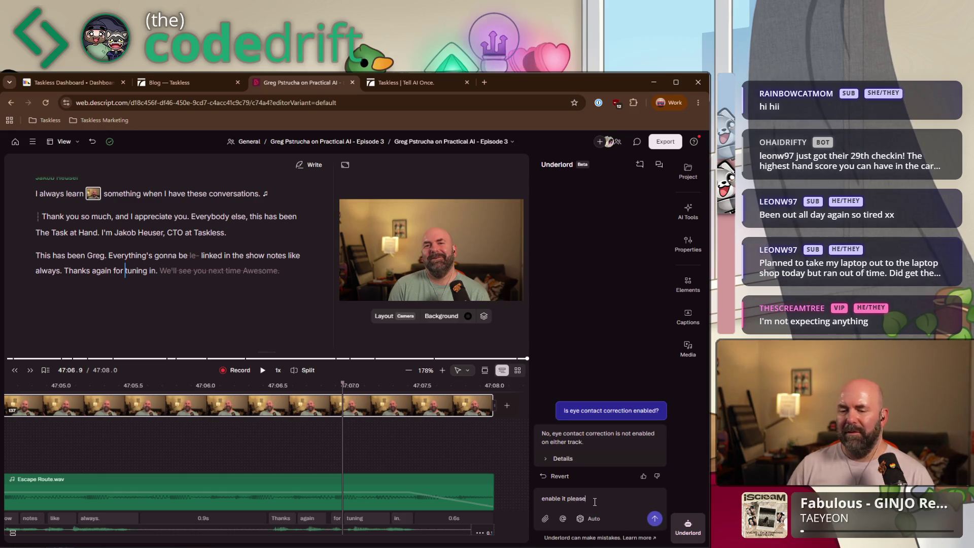
pyautogui.press('Return')
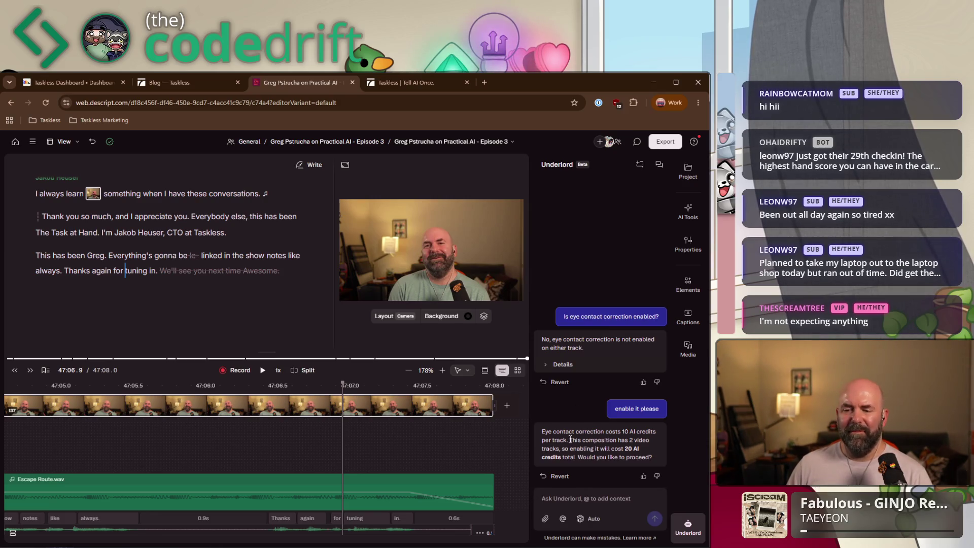
pyautogui.write('yes')
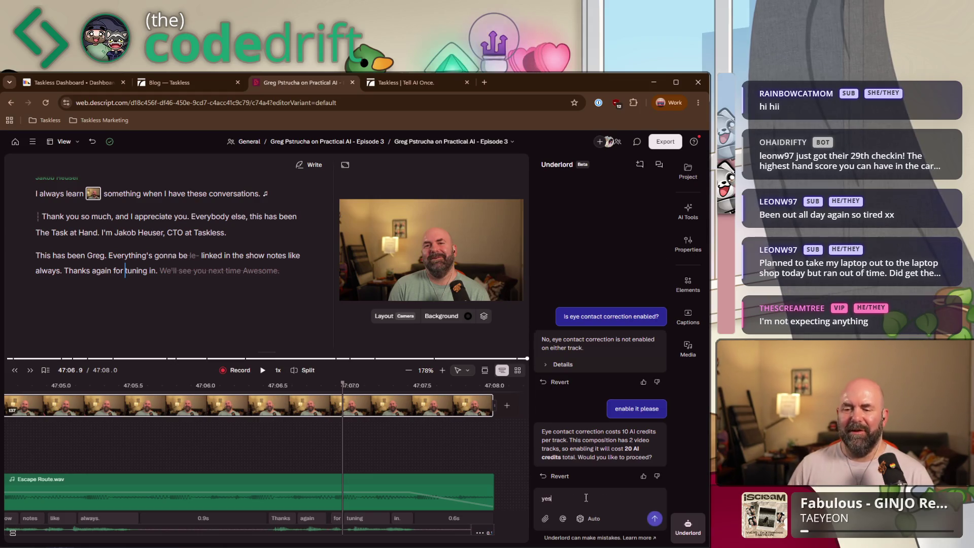
pyautogui.press('Return')
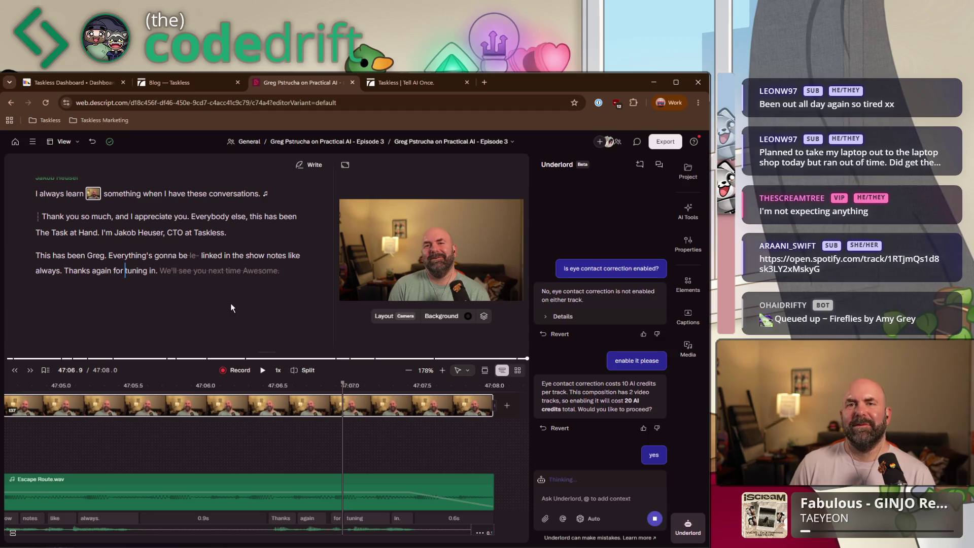
pyautogui.hotkey('ctrl', 'a')
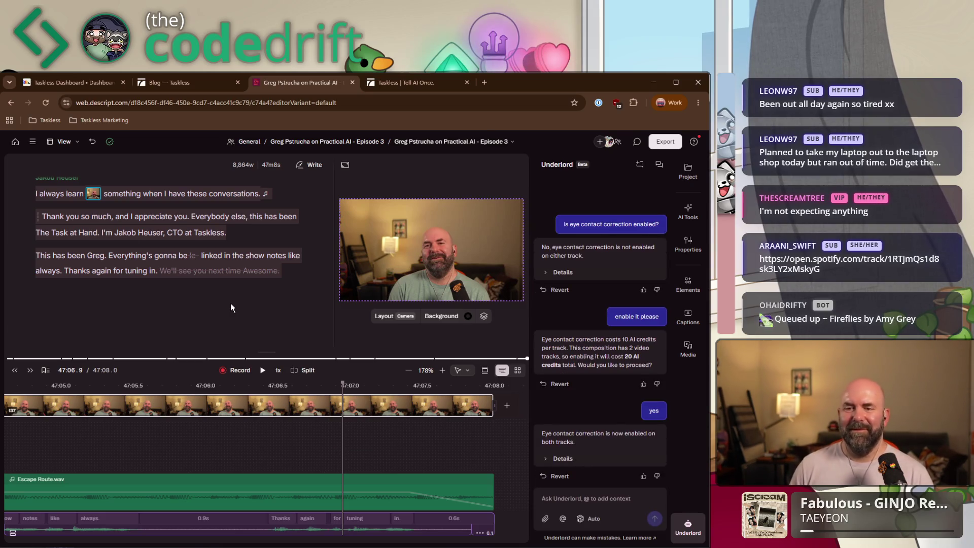
pyautogui.click(250, 436)
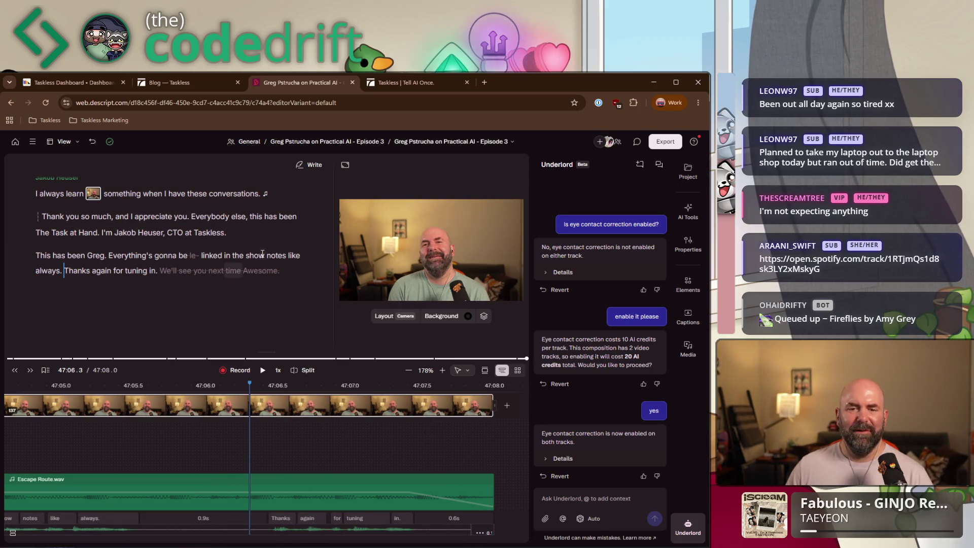
# - Scroll the transcript to the top, enlarge the preview slightly, and jump into the Introduction at 00:08.0
pyautogui.scroll(5, 262, 254)
pyautogui.scroll(5, 306, 294)
pyautogui.scroll(5, 320, 331)
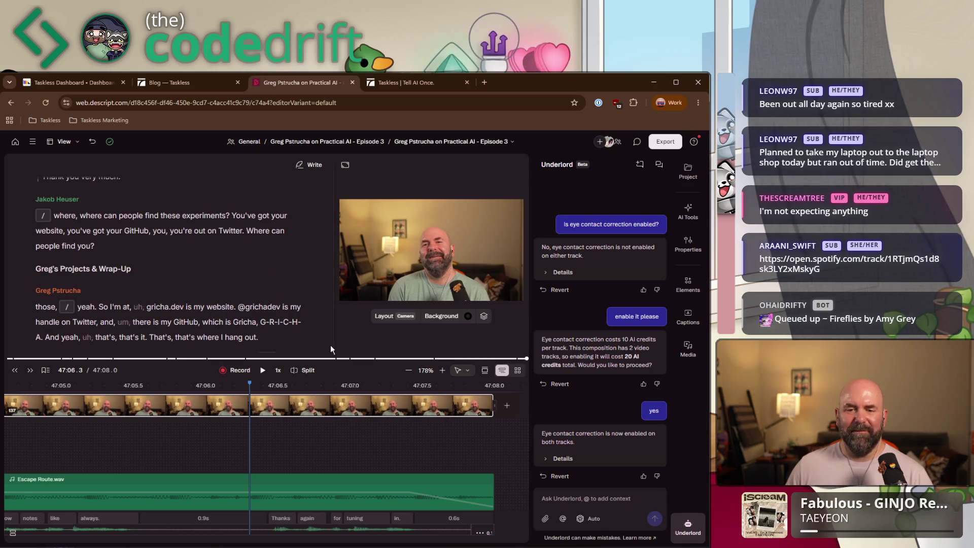
pyautogui.moveTo(330, 345); pyautogui.dragTo(325, 358)
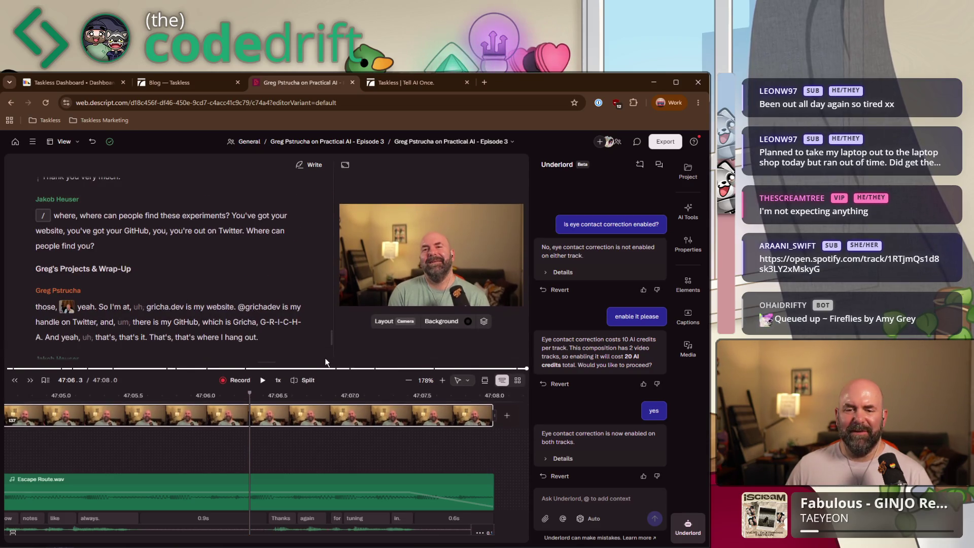
pyautogui.scroll(2, 331, 339)
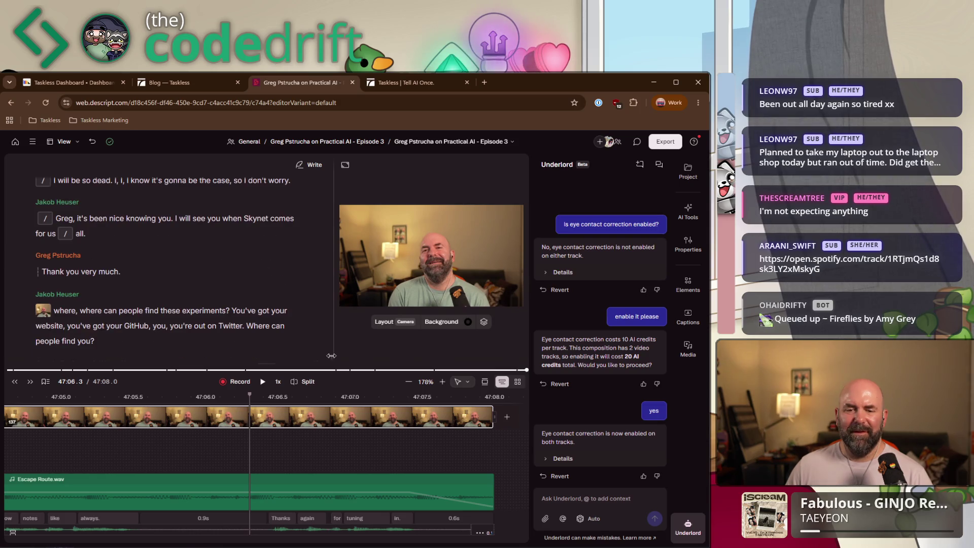
pyautogui.moveTo(331, 352); pyautogui.dragTo(332, 171)
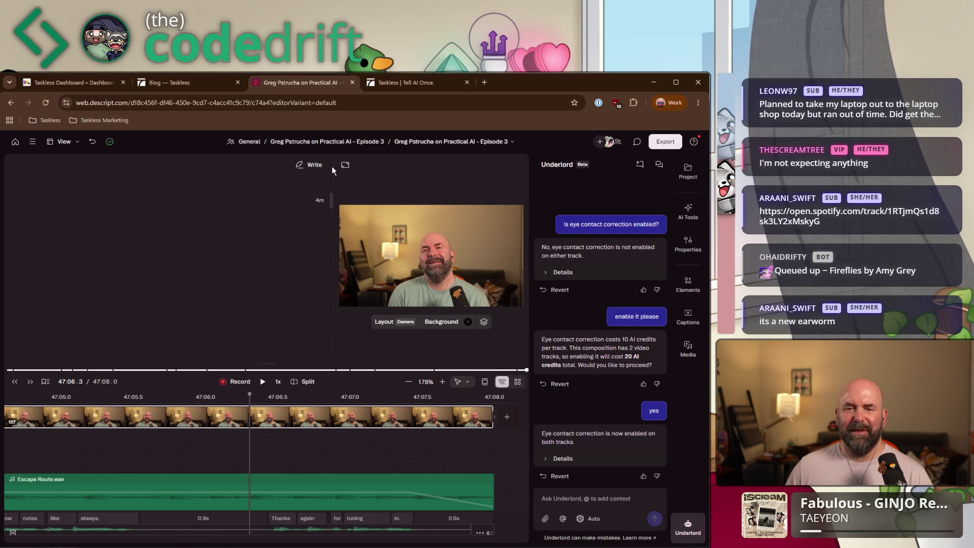
pyautogui.click(94, 279)
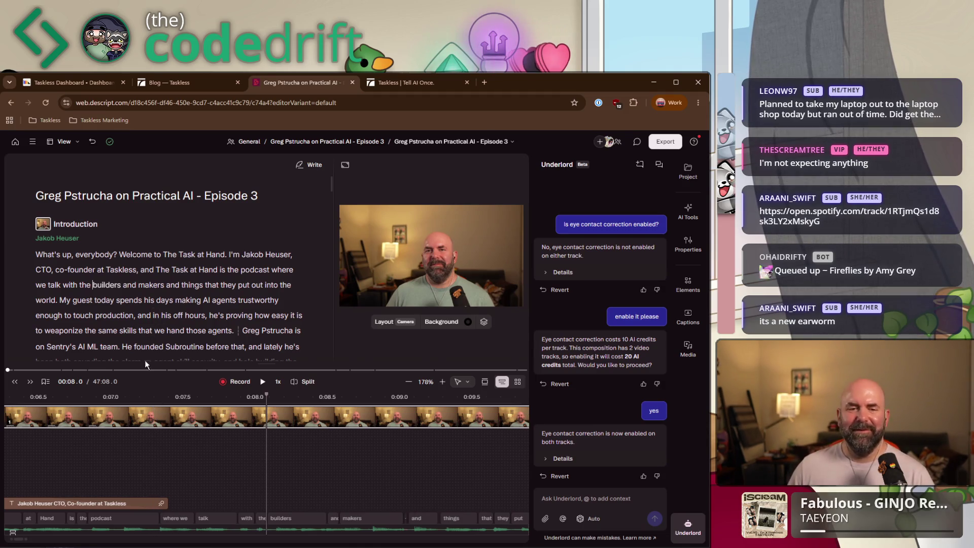
# - Set playback to 00:00.0 before 'What's', then bring up the streaming bot dashboard
pyautogui.click(43, 250)
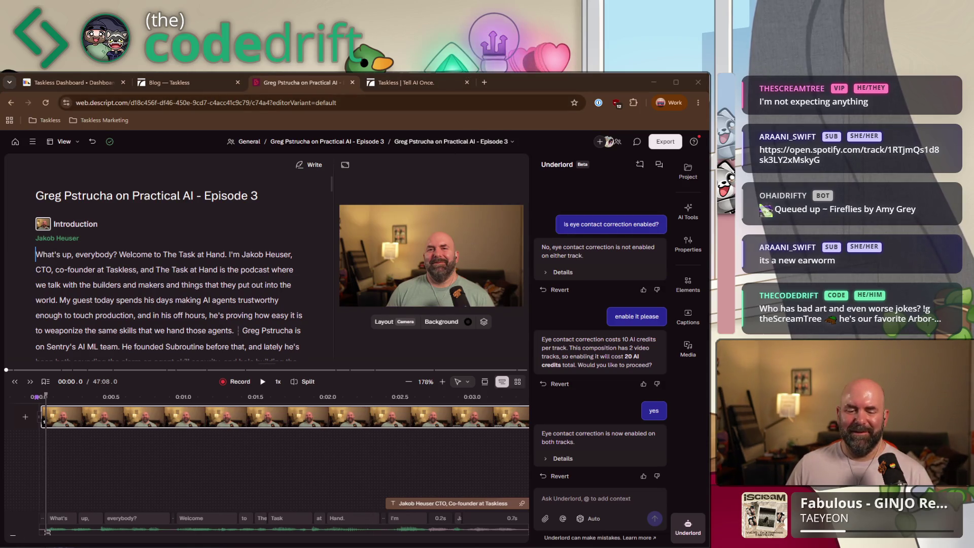
pyautogui.press('super+shift+Left')
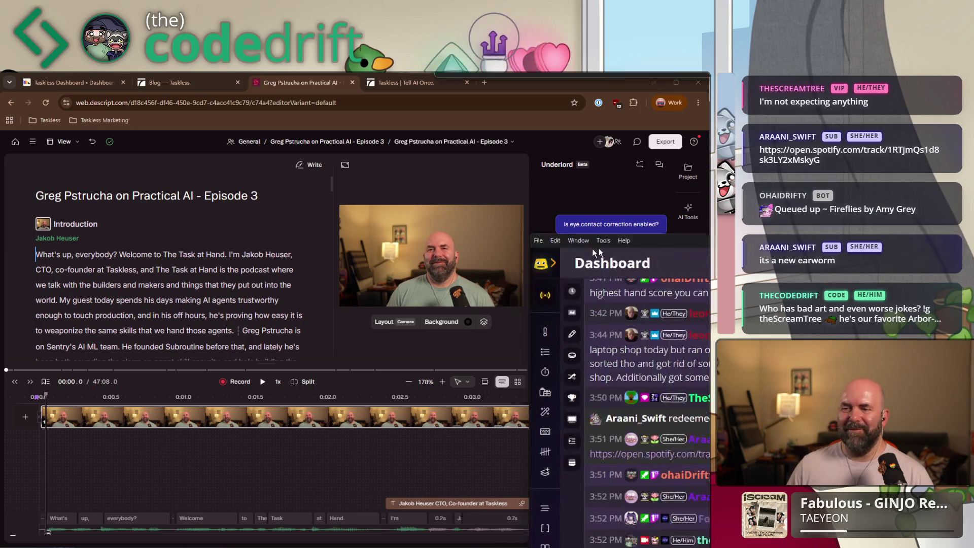
# - Search Firebot's chat commands for 'st' and open the !st command for editing
pyautogui.click(230, 306)
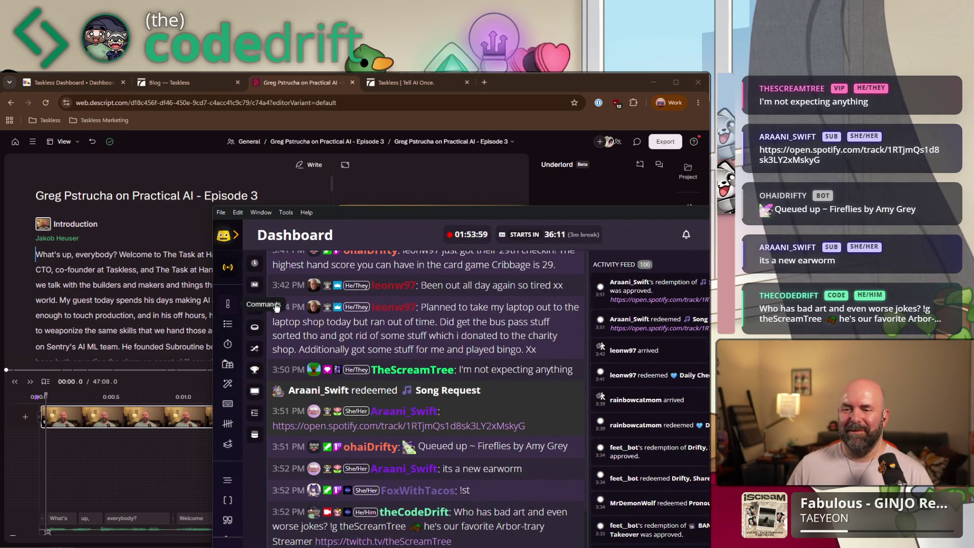
pyautogui.click(692, 287)
pyautogui.write('st')
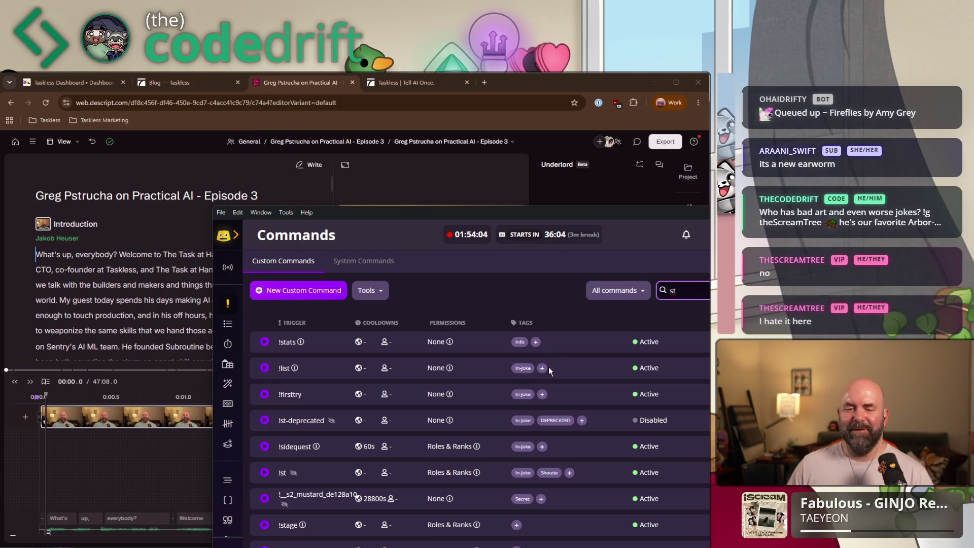
pyautogui.click(705, 472)
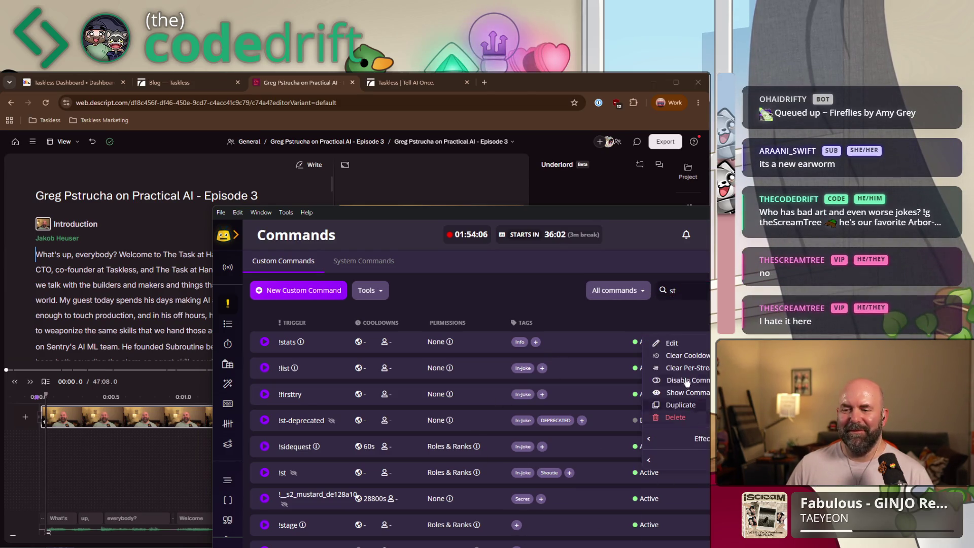
pyautogui.click(691, 340)
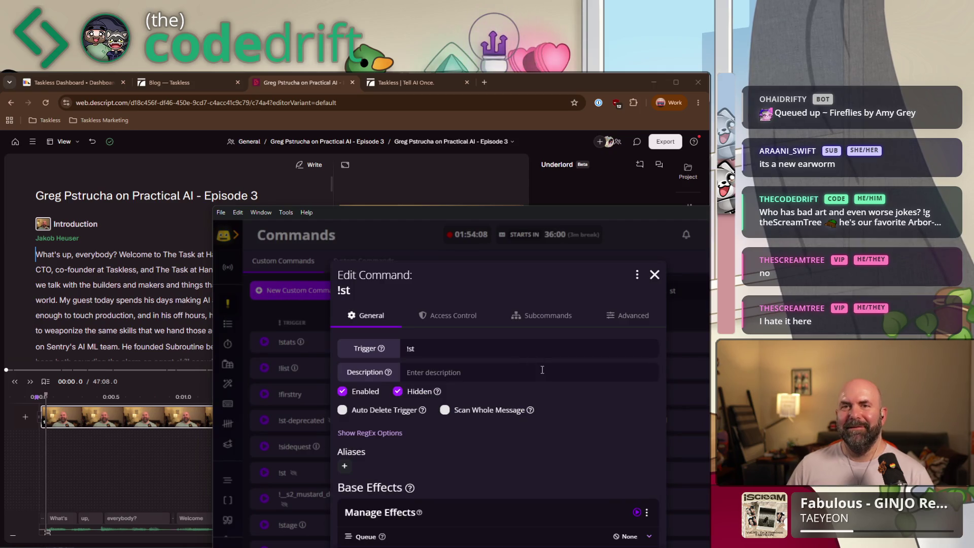
pyautogui.scroll(-4, 502, 396)
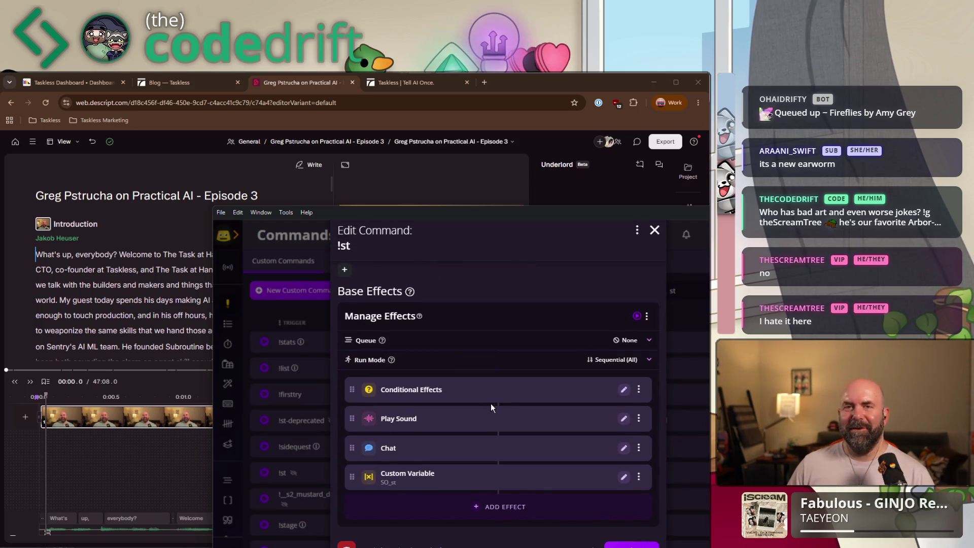
# - Capitalise the T in the !st chat message's link and streamer name, then save and close
pyautogui.click(624, 448)
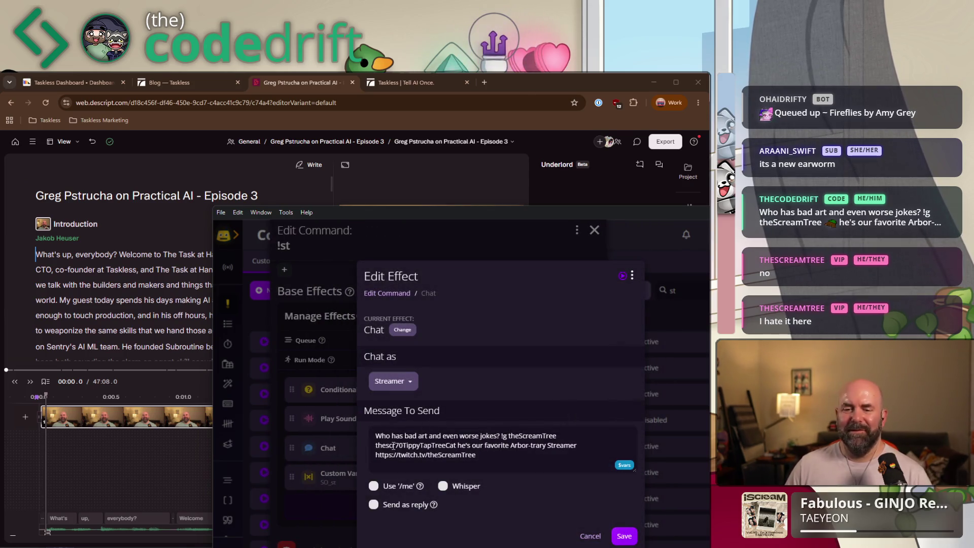
pyautogui.click(429, 455)
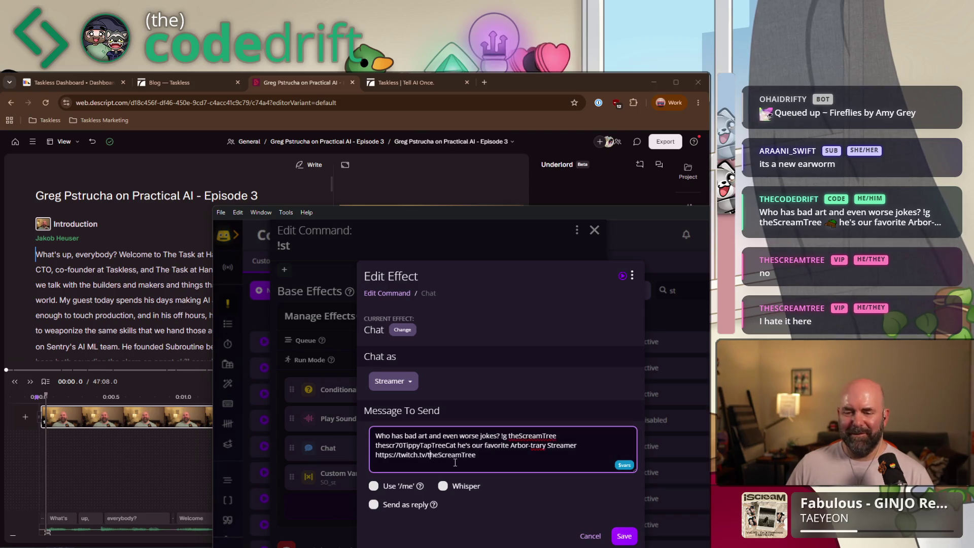
pyautogui.press('Delete')
pyautogui.write('T')
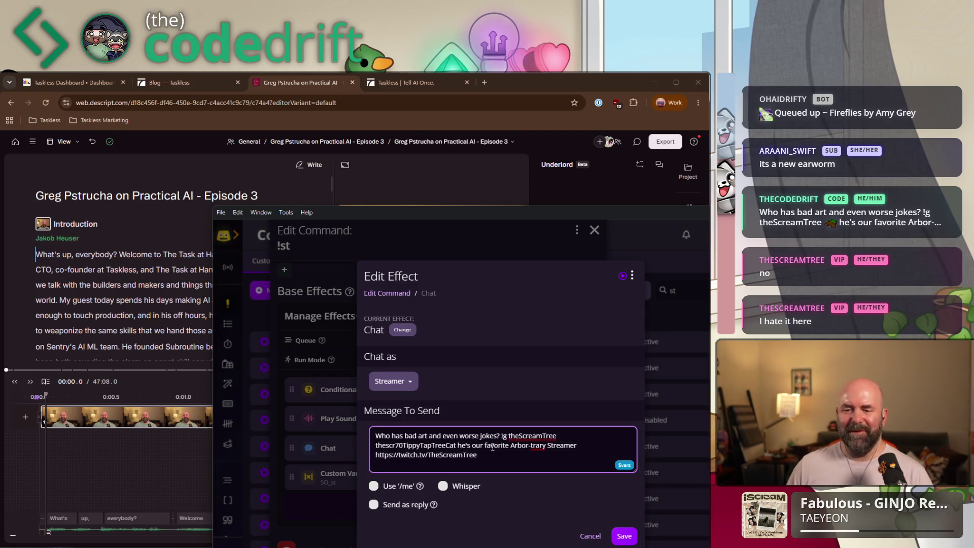
pyautogui.press('Delete')
pyautogui.write('T')
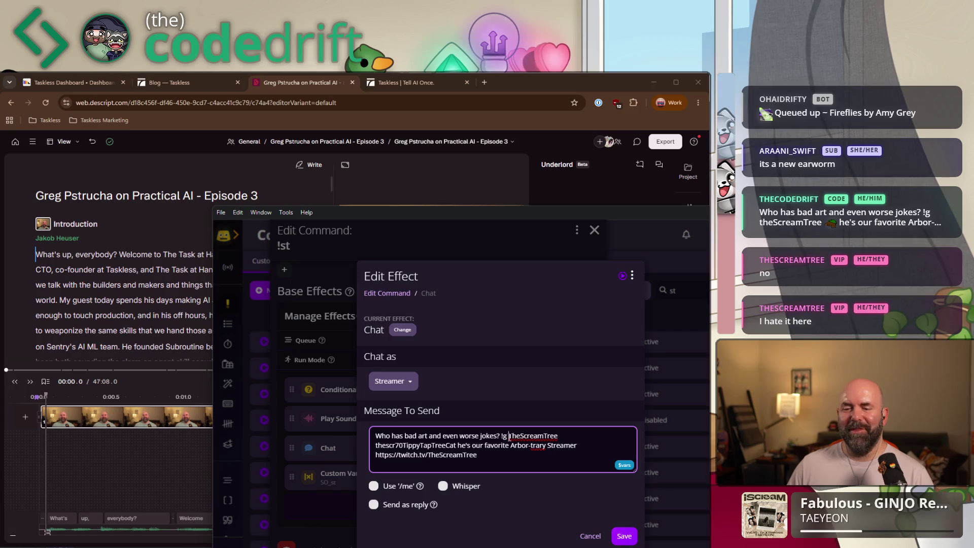
pyautogui.moveTo(510, 436); pyautogui.dragTo(520, 436)
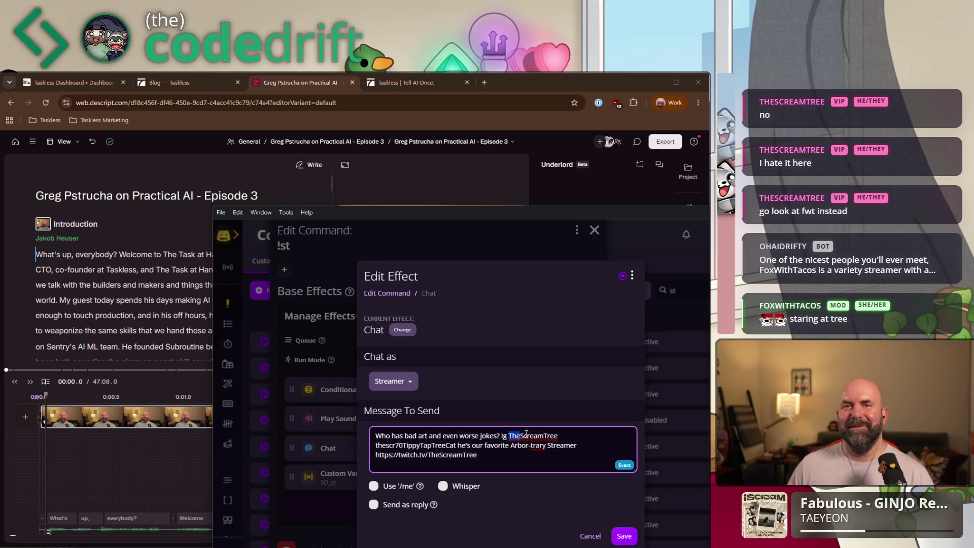
pyautogui.click(530, 454)
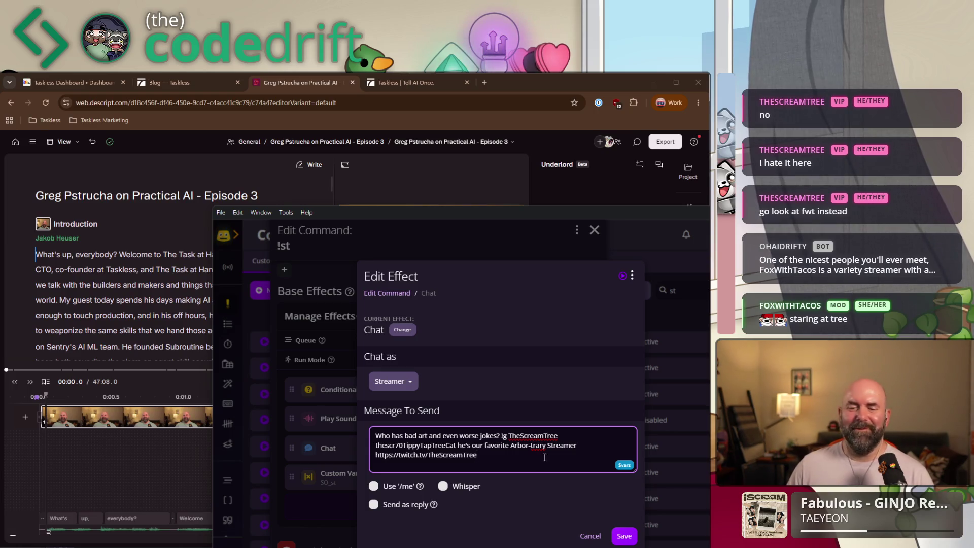
pyautogui.click(619, 531)
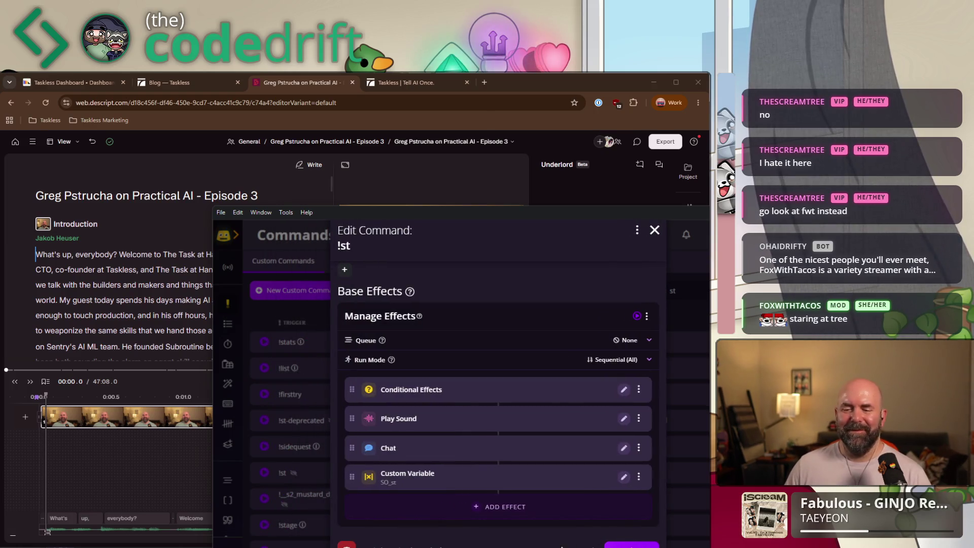
pyautogui.click(631, 543)
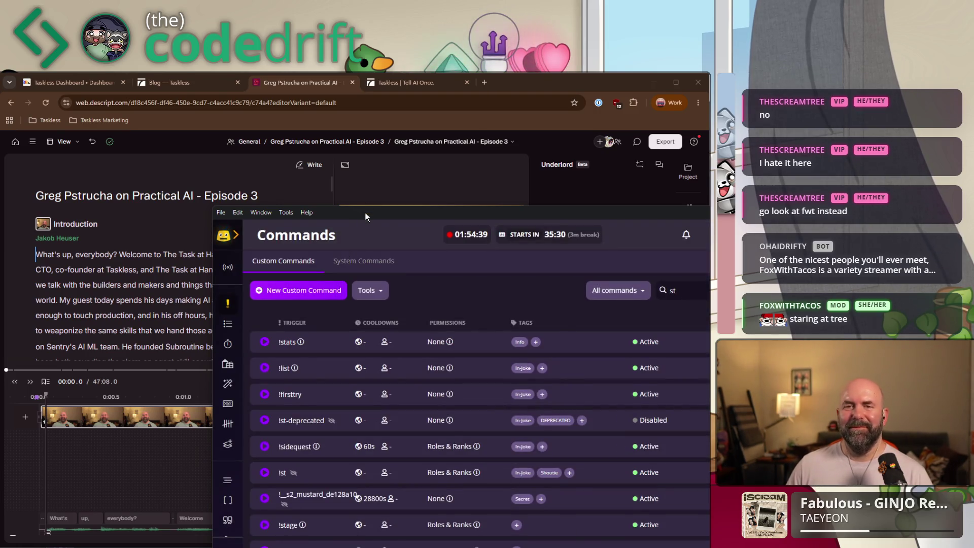
# - View the !st command's Access Control restrictions, then move the Commands window off-screen
pyautogui.click(364, 204)
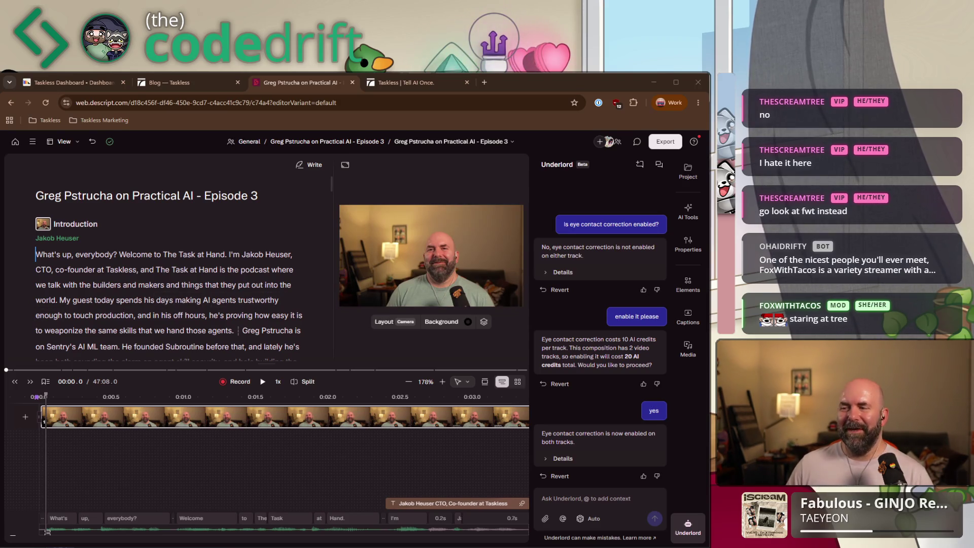
pyautogui.hotkey('alt', 'Tab')
pyautogui.moveTo(311, 222); pyautogui.dragTo(278, 199)
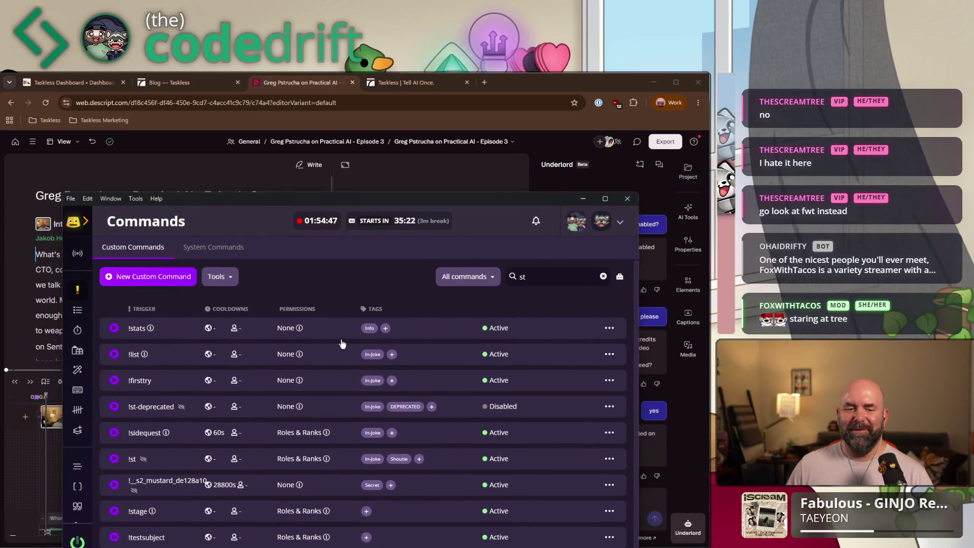
pyautogui.click(608, 458)
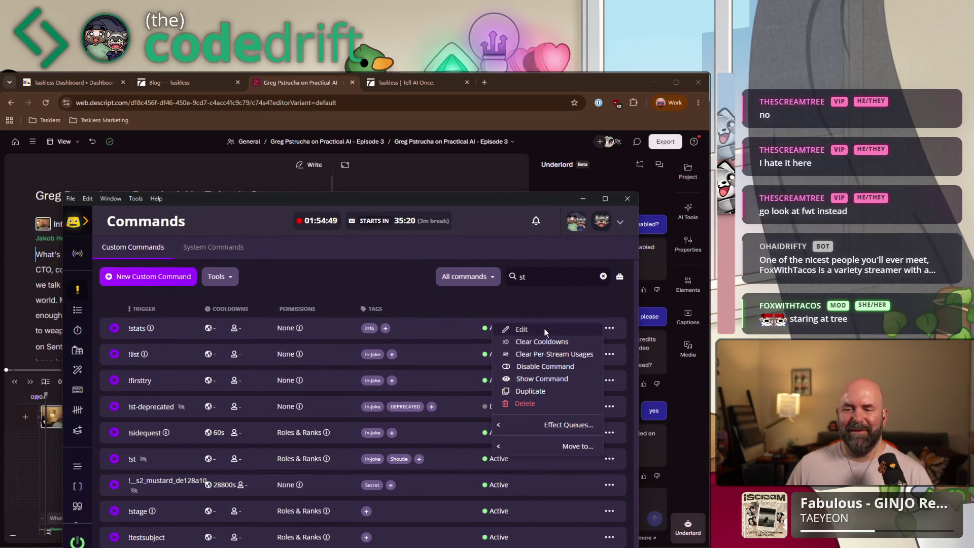
pyautogui.click(545, 325)
pyautogui.click(318, 304)
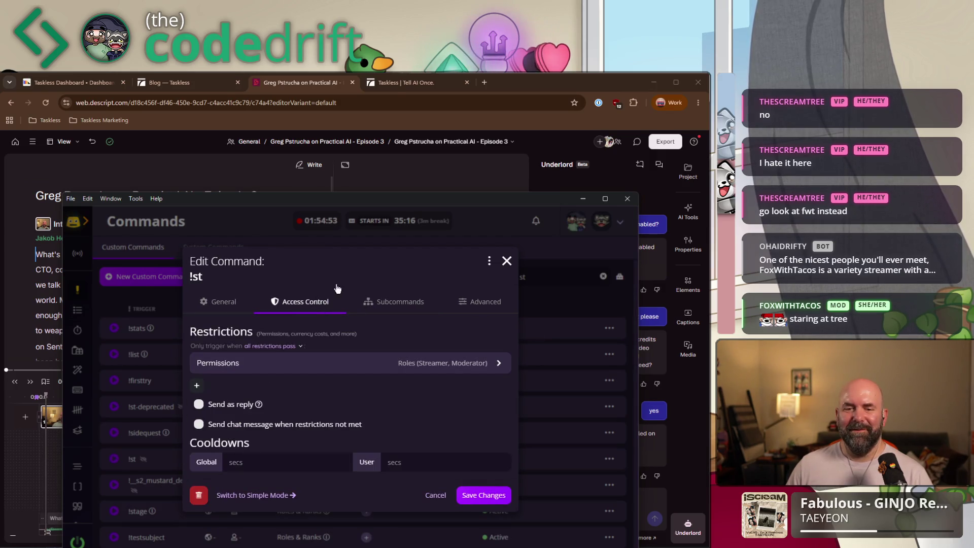
pyautogui.moveTo(365, 205); pyautogui.dragTo(736, 115)
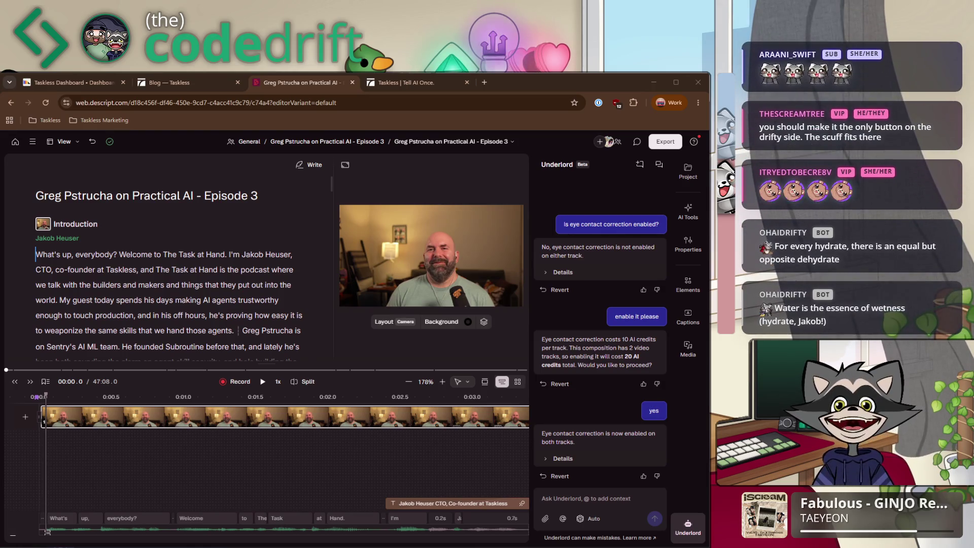
# - Drag the Firebot window back over Descript, showing the !fwt command's access restrictions
pyautogui.moveTo(701, 175); pyautogui.dragTo(494, 172)
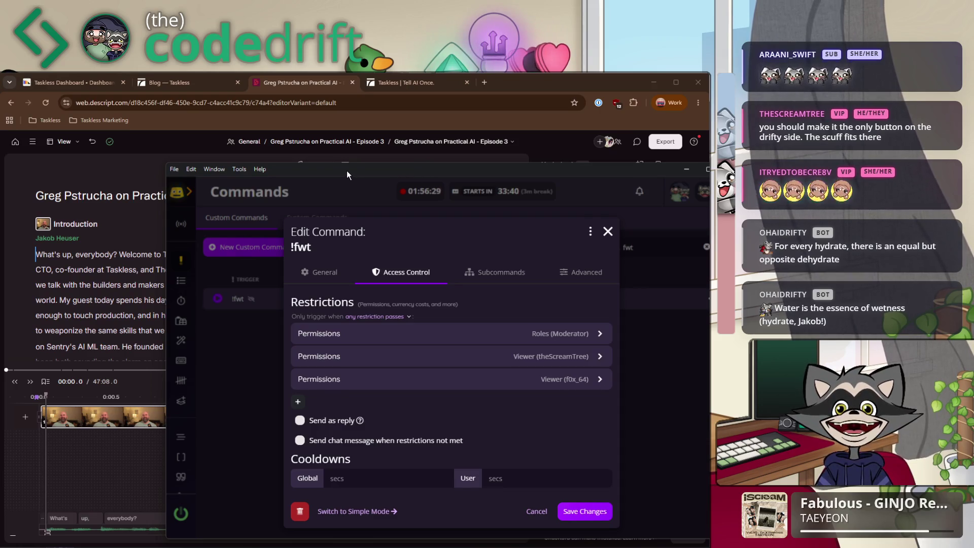
# - Minimise the Firebot window to reveal the Descript editor at 00:00.0
pyautogui.press('super+Down')
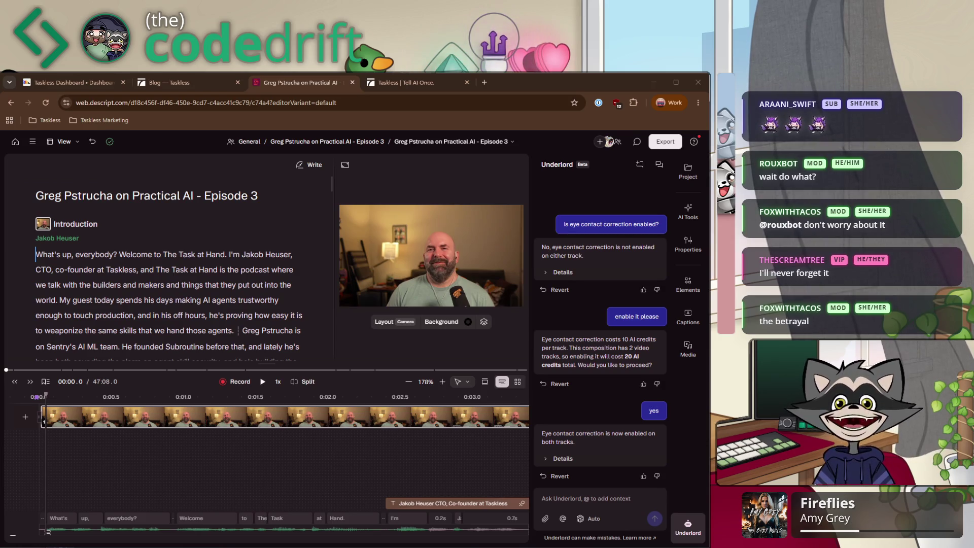
# - Search for and launch File Explorer, then switch to the VS Code TODAY'S STUFF notes
pyautogui.hotkey('alt', 'space')
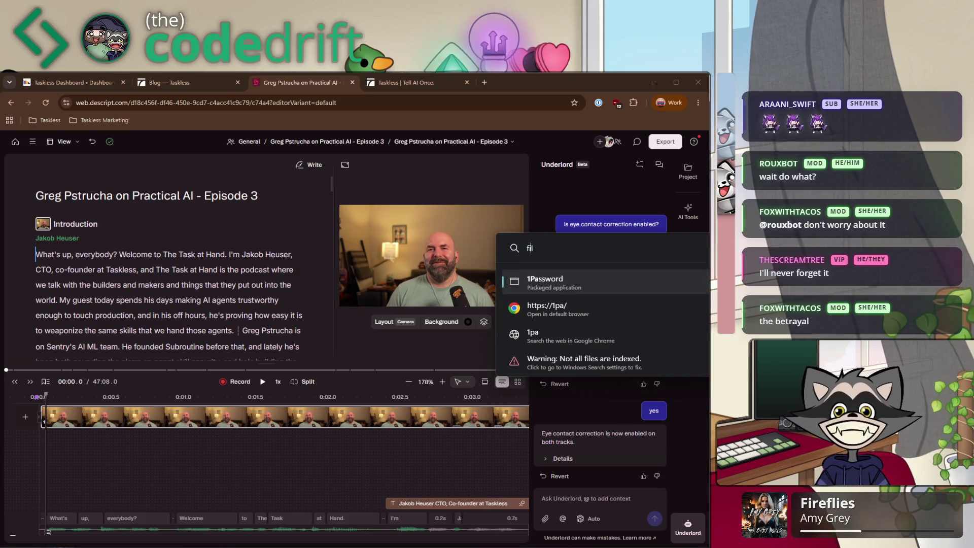
pyautogui.write('file explore')
pyautogui.press('Return')
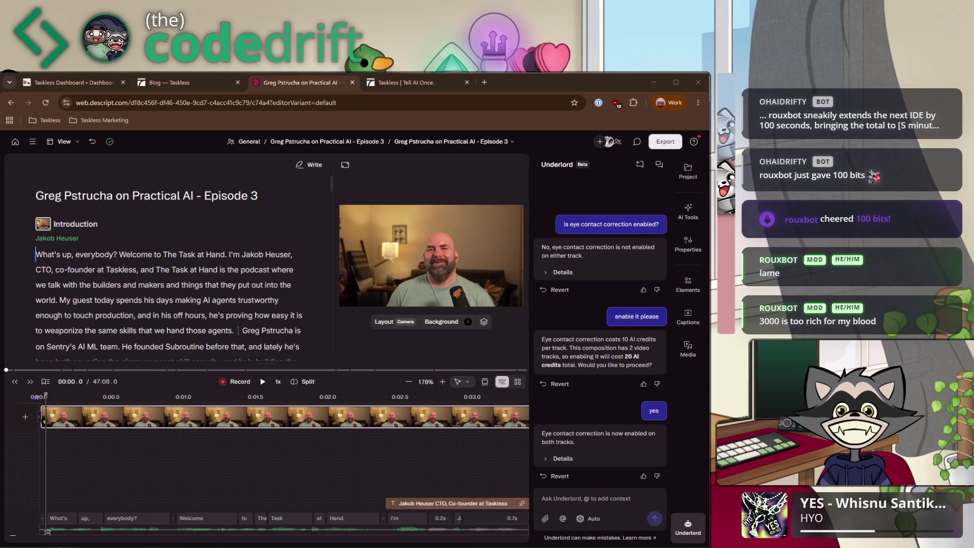
pyautogui.hotkey('alt', 'Tab')
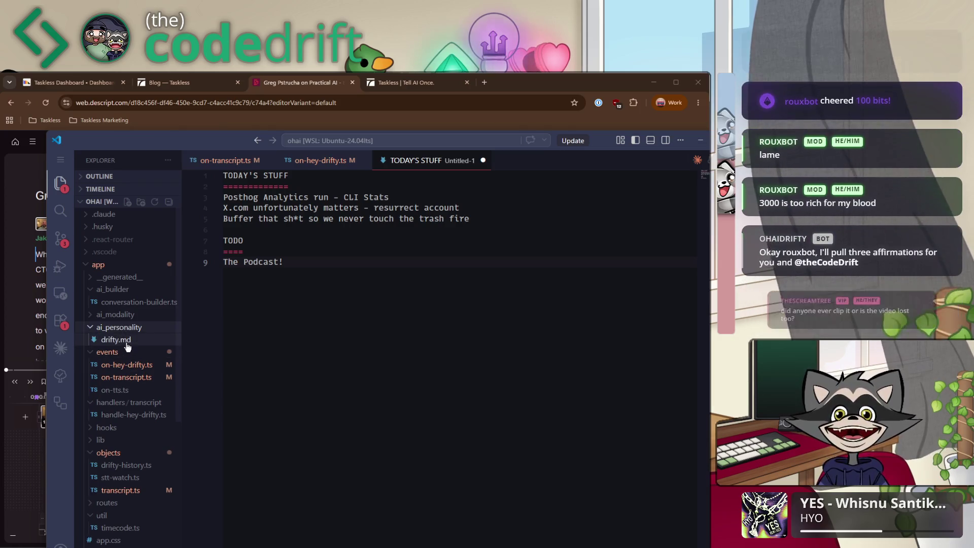
# - Open drifty.md from the app > ai_personality folder in the VS Code Explorer
pyautogui.click(132, 345)
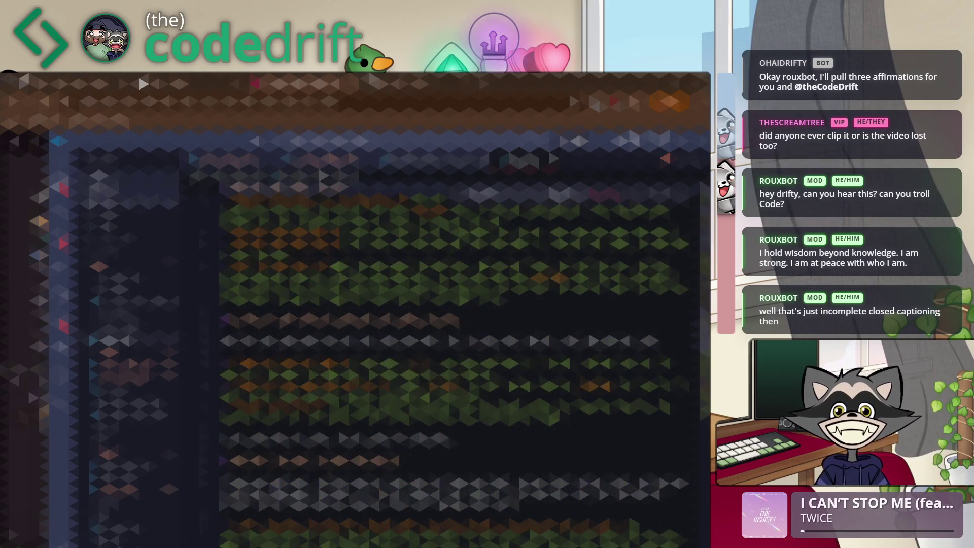
# - Read down through drifty.md's personality rules, then close it to return to the TODAY'S STUFF notes
pyautogui.scroll(-2, 454, 370)
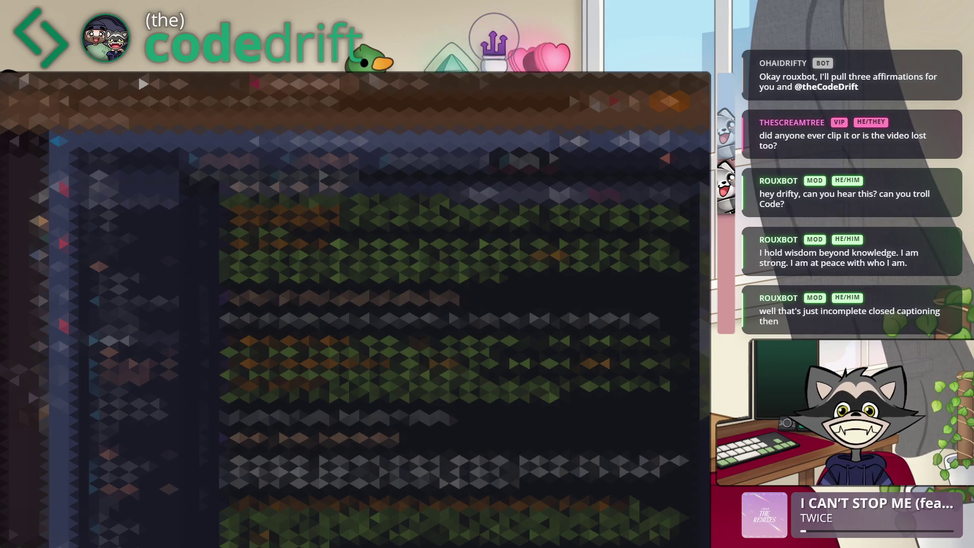
pyautogui.scroll(-3, 454, 371)
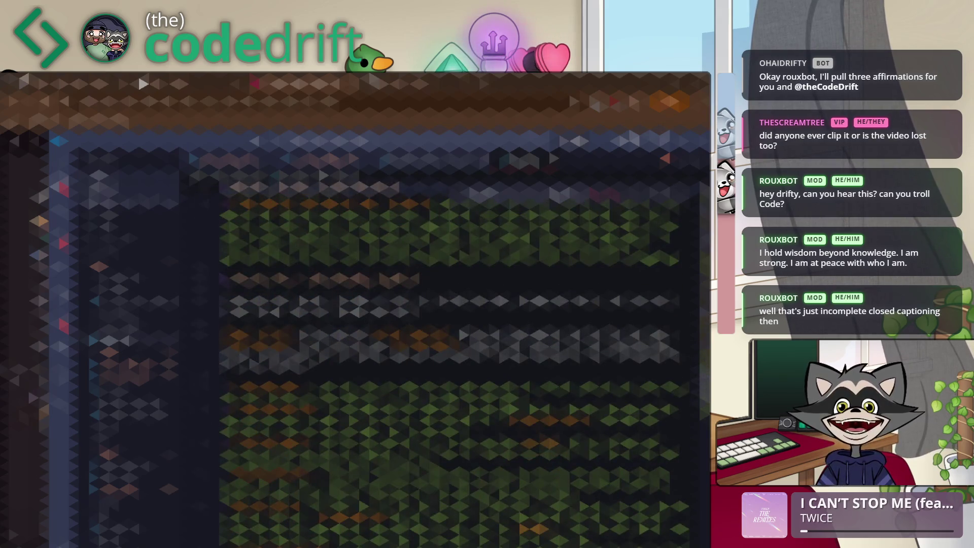
pyautogui.scroll(-3, 454, 370)
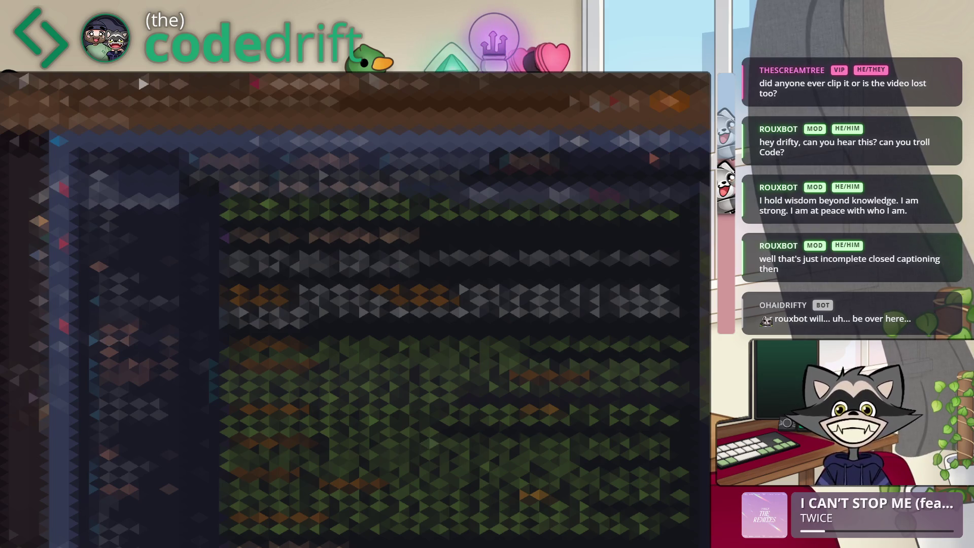
pyautogui.hotkey('ctrl', 'z')
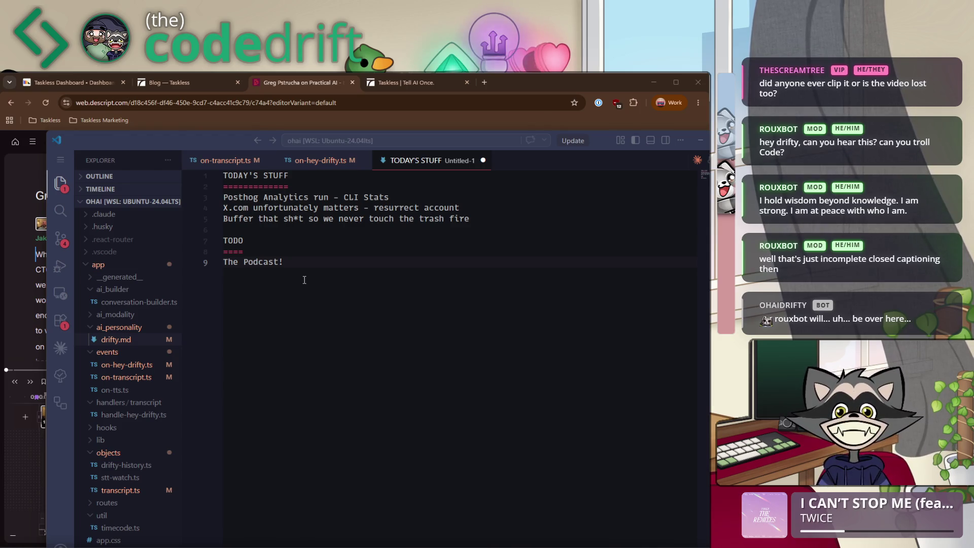
# - Put the cursor after 'The Podcast!' in the notes, then bring up the Chrome window showing the X profile
pyautogui.click(323, 264)
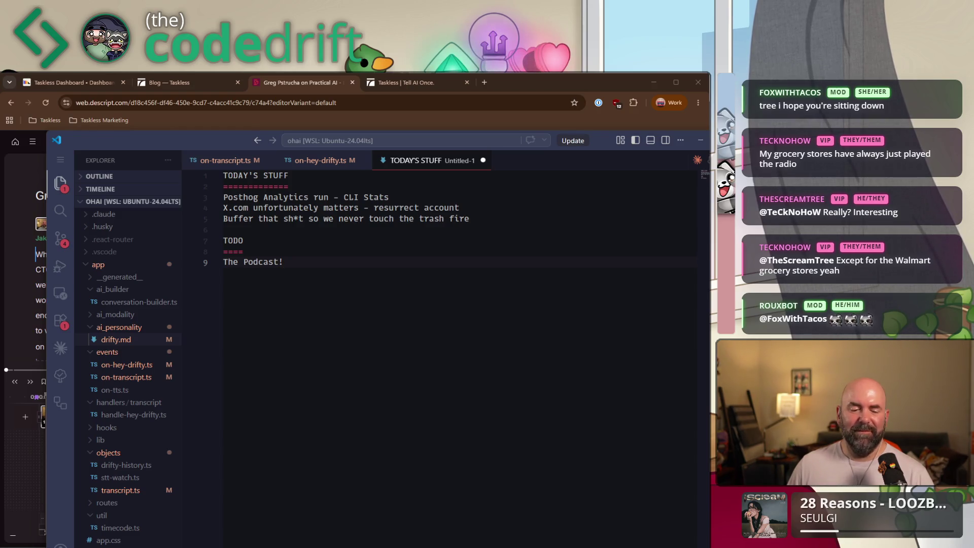
pyautogui.click(255, 546)
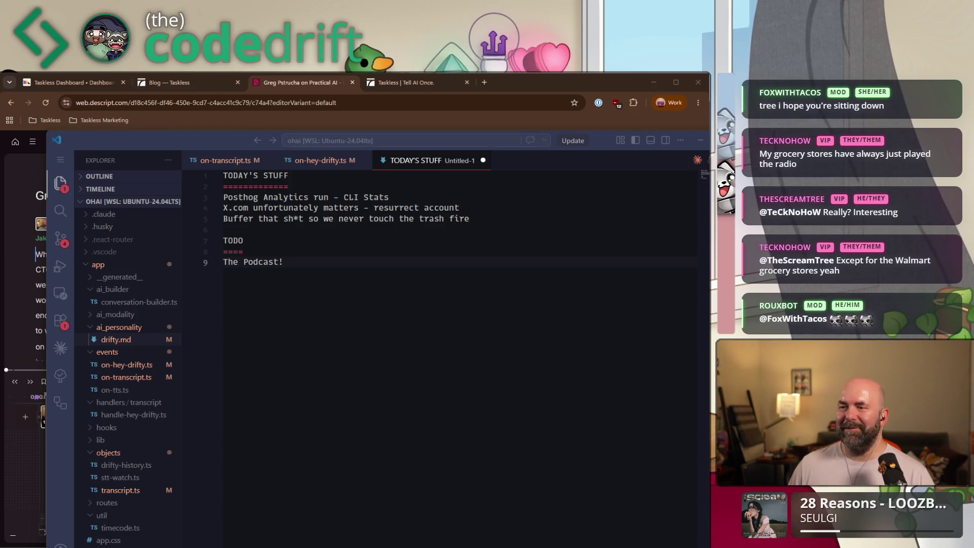
pyautogui.click(166, 154)
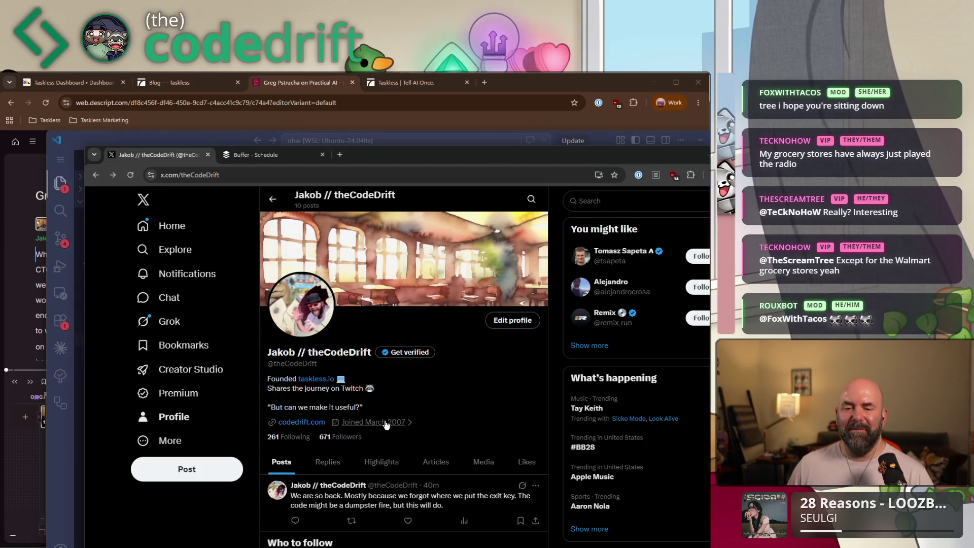
# - Scroll the X profile and check its join date, then switch to the Buffer - Schedule tab
pyautogui.scroll(-1, 411, 384)
pyautogui.moveTo(379, 382)
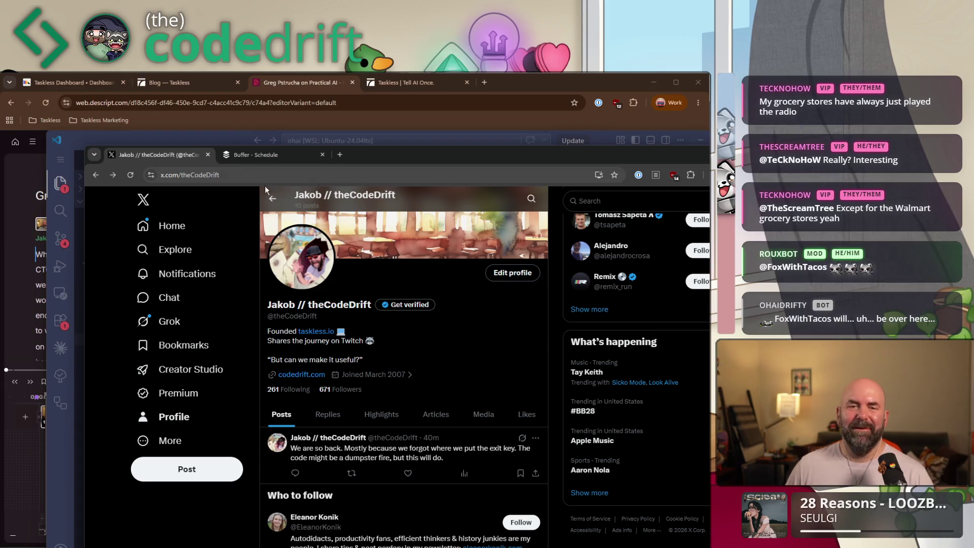
pyautogui.click(304, 156)
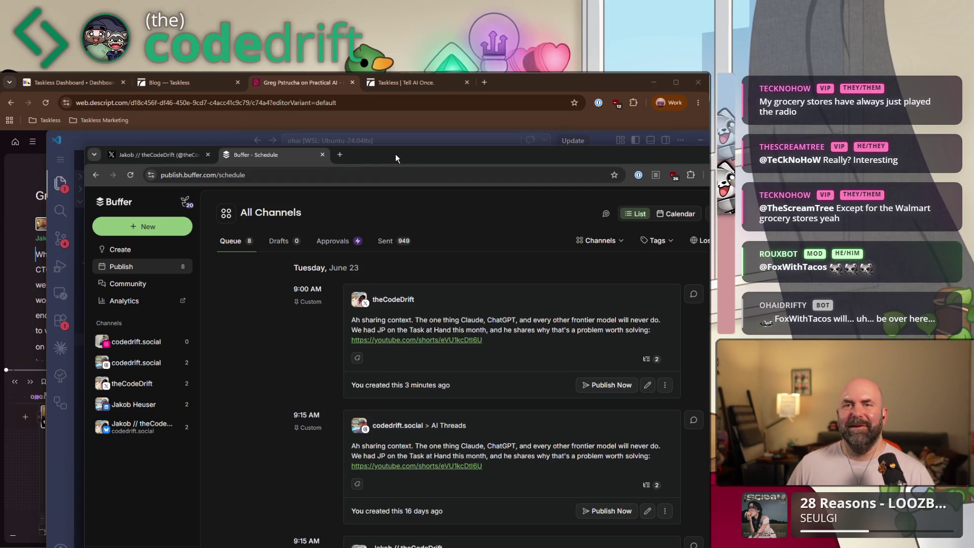
# - Alt+Tab away from the Buffer queue and bring the Descript podcast editor back to the front
pyautogui.hotkey('alt', 'Tab')
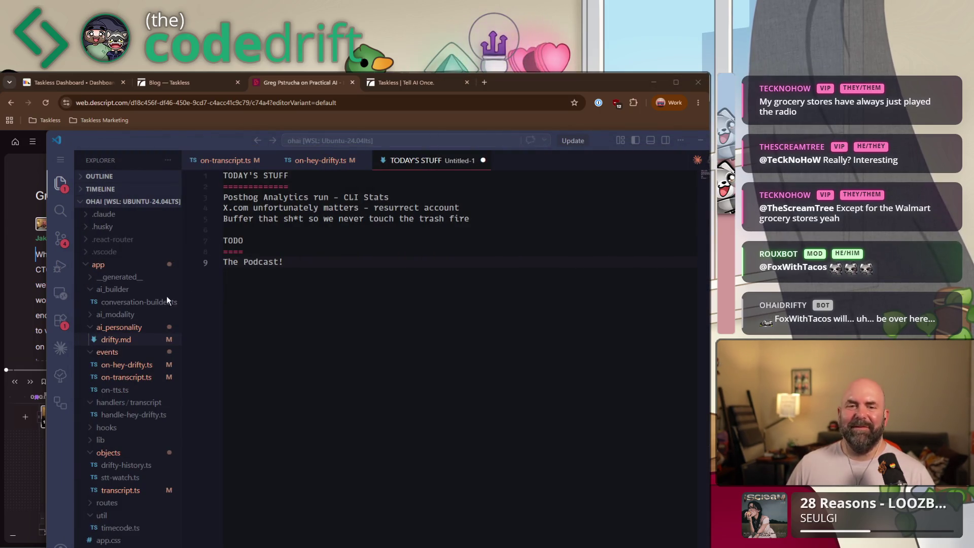
pyautogui.hotkey('alt', 'Tab')
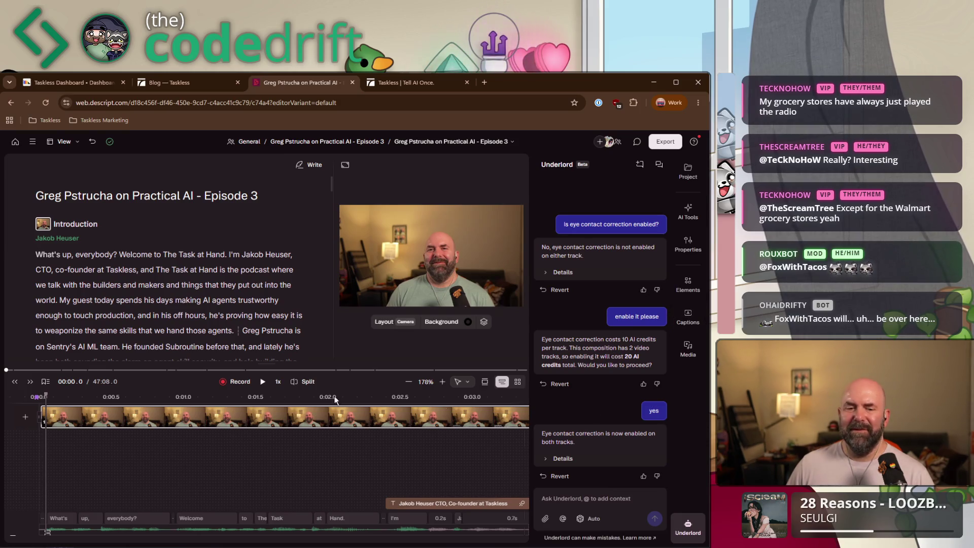
# - Scroll the Practical AI Episode 3 transcript down past the introduction
pyautogui.scroll(-1, 218, 299)
pyautogui.scroll(-3, 218, 299)
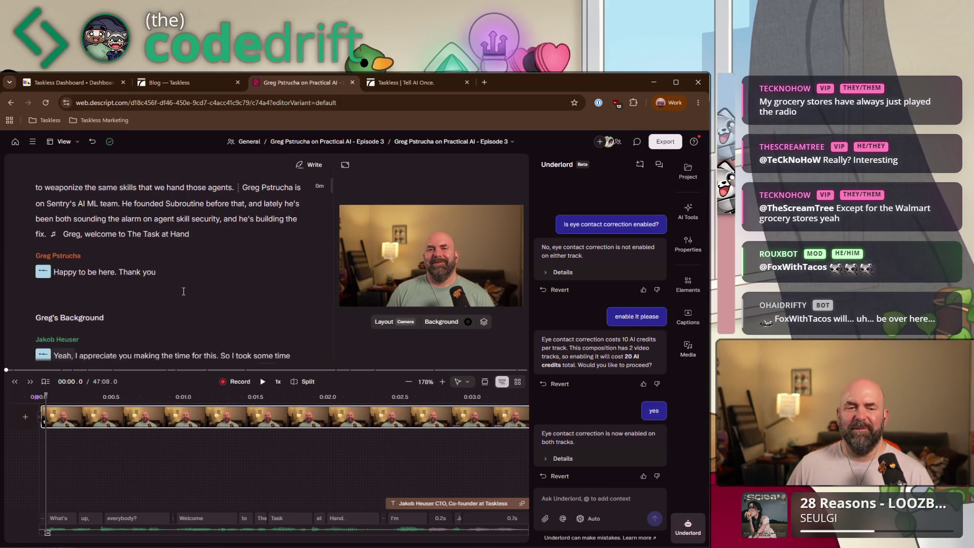
pyautogui.scroll(-5, 183, 279)
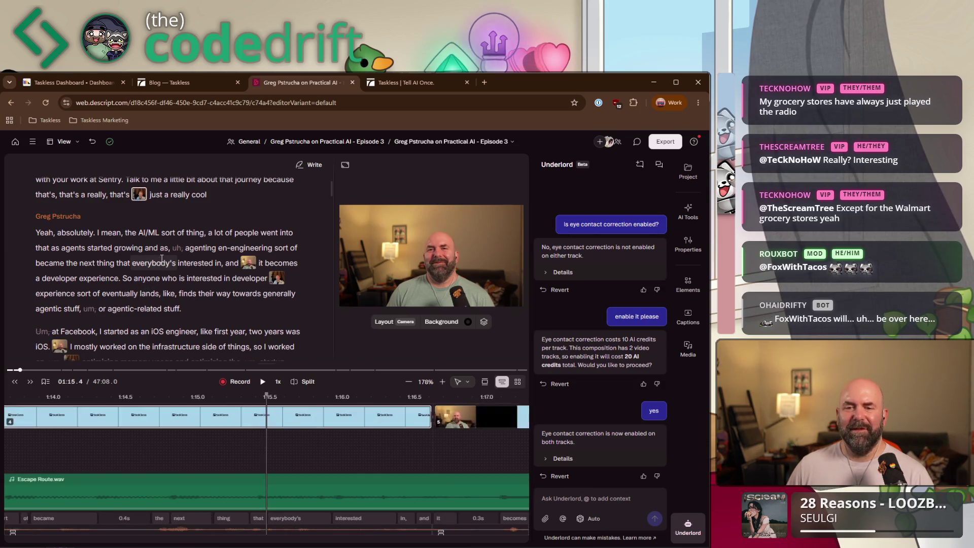
# - Jump playback to 01:21.8 at the word 'eventually', preview the video, and read on through the transcript
pyautogui.click(135, 293)
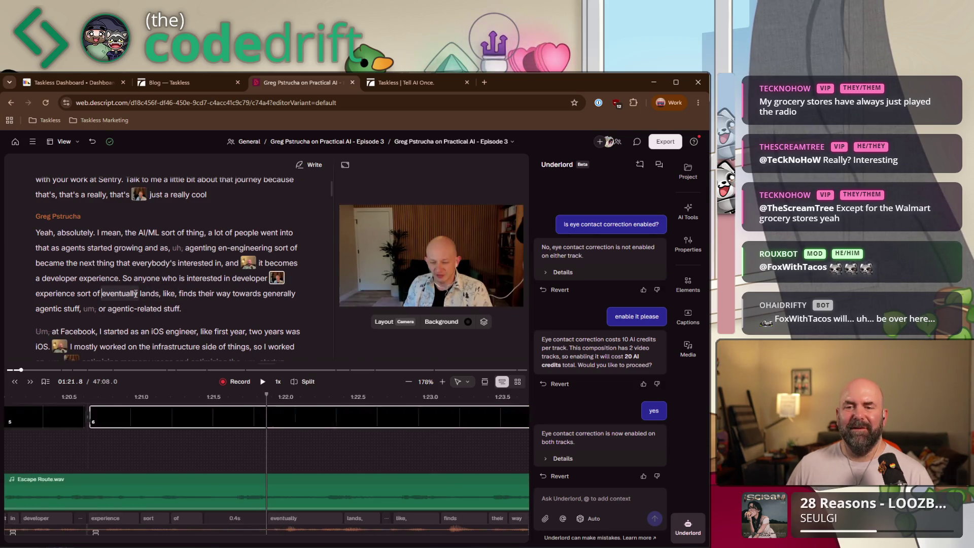
pyautogui.click(439, 275)
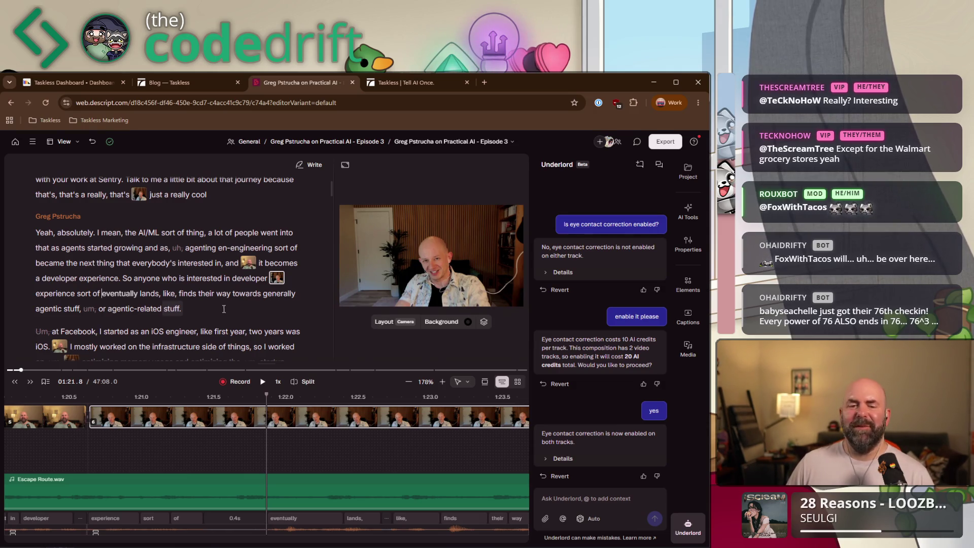
pyautogui.scroll(-3, 218, 305)
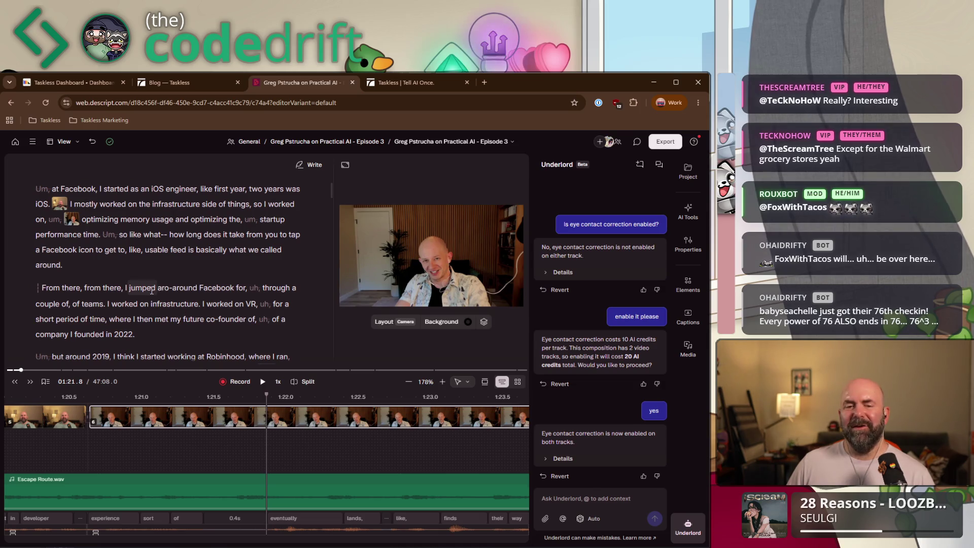
pyautogui.scroll(-1, 152, 290)
pyautogui.scroll(-2, 152, 290)
pyautogui.scroll(-2, 162, 286)
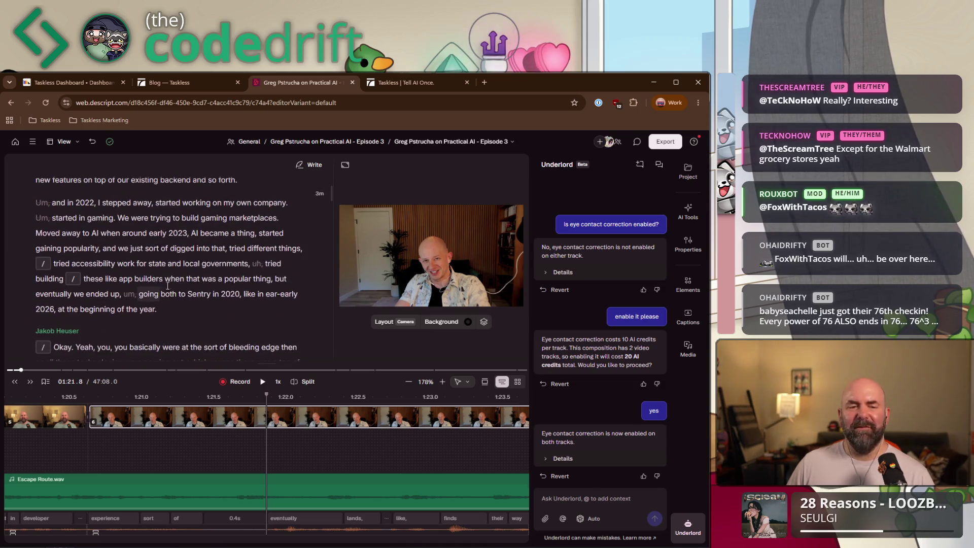
pyautogui.scroll(-1, 182, 282)
pyautogui.scroll(-3, 181, 282)
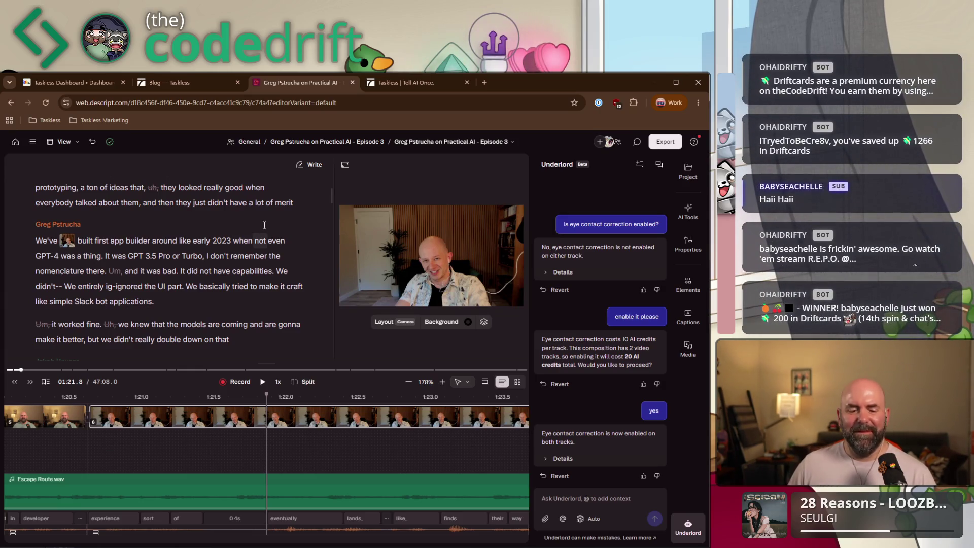
# - Scroll further through the interview transcript, then drag the scrollbar back up to the title
pyautogui.scroll(-3, 264, 224)
pyautogui.scroll(-2, 203, 243)
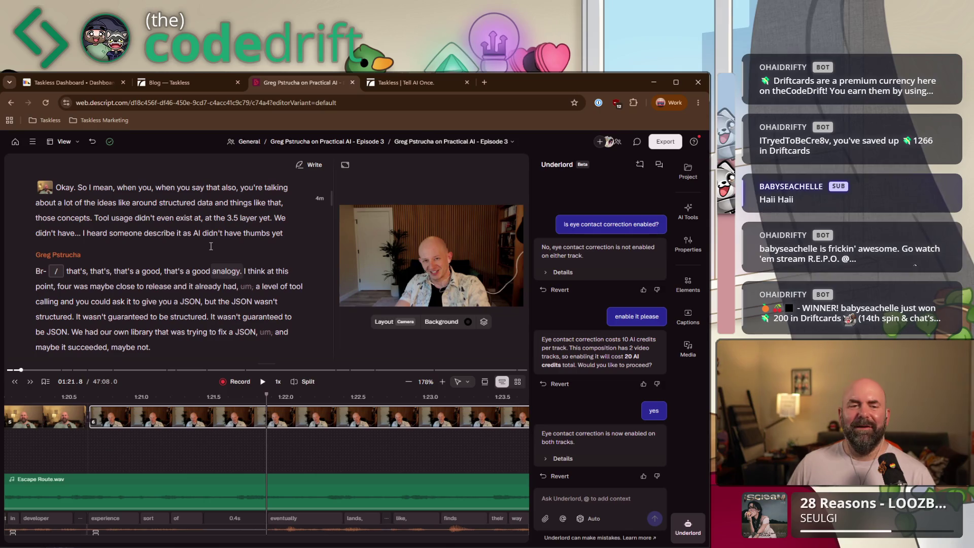
pyautogui.scroll(-5, 200, 272)
pyautogui.scroll(-3, 208, 276)
pyautogui.scroll(-3, 209, 276)
pyautogui.scroll(-3, 218, 276)
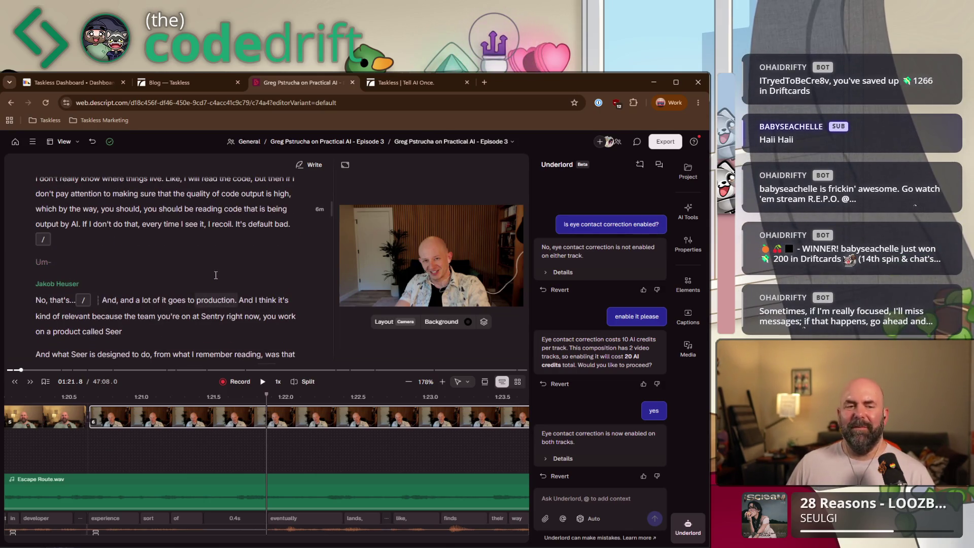
pyautogui.scroll(3, 225, 256)
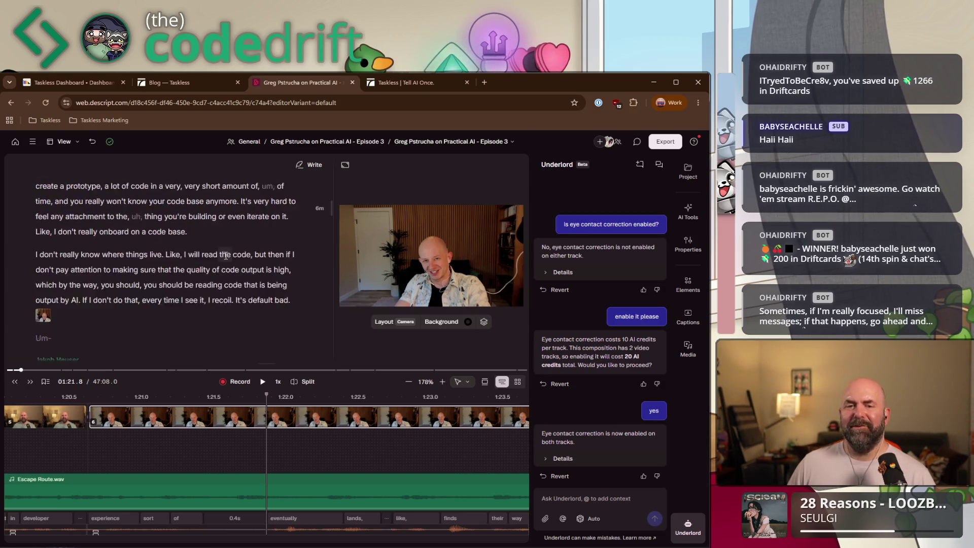
pyautogui.scroll(3, 279, 229)
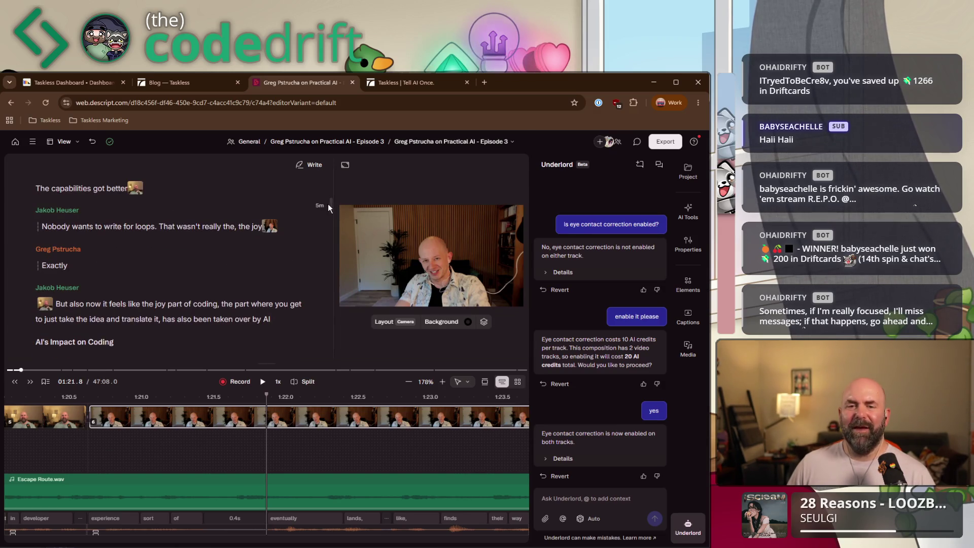
pyautogui.moveTo(330, 203); pyautogui.dragTo(321, 181)
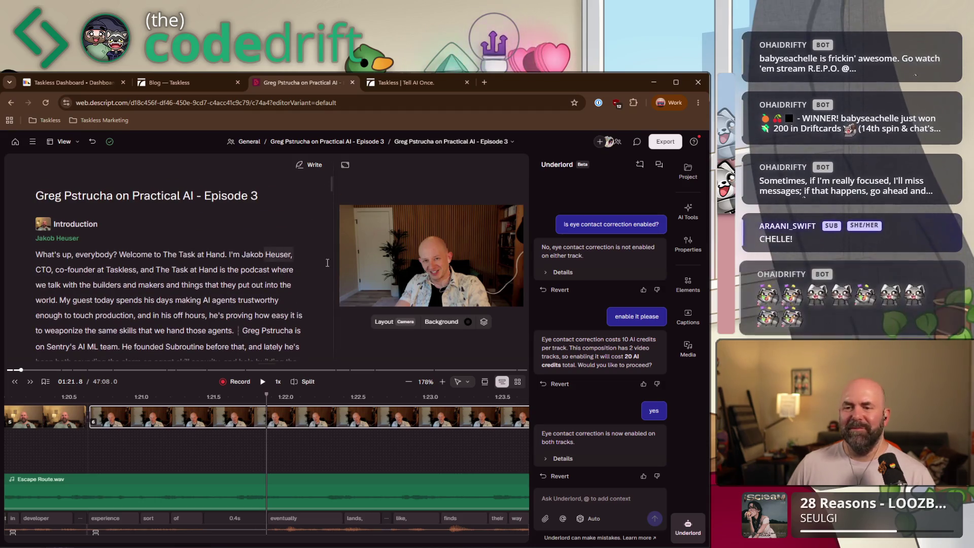
# - Ask Underlord 'do we already have chapter markers?', then open the Export settings
pyautogui.click(603, 502)
pyautogui.write('do we already have chapter markers?')
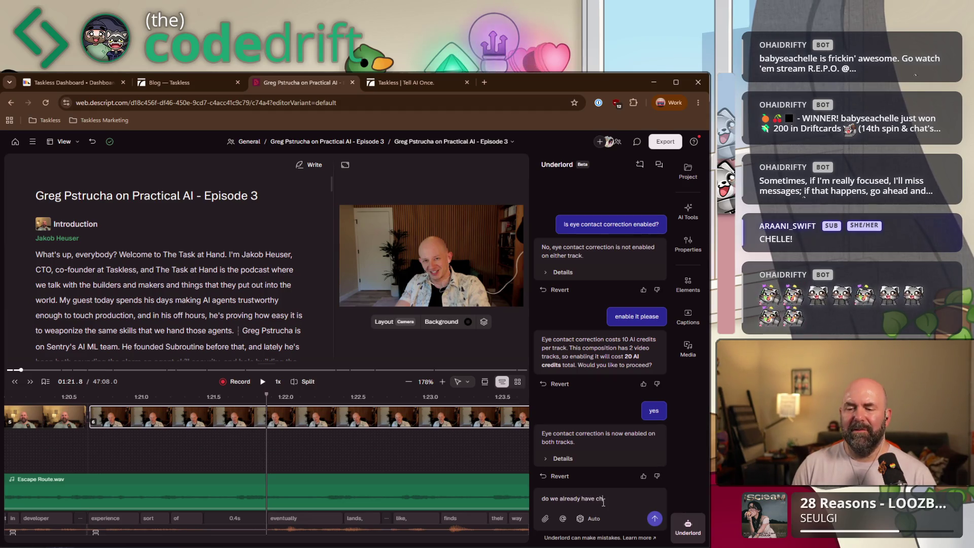
pyautogui.press('Return')
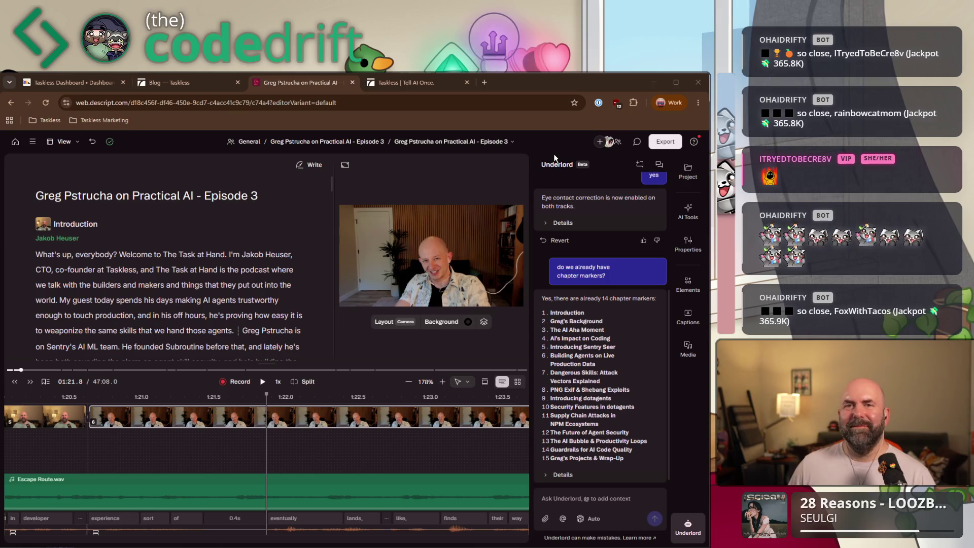
pyautogui.click(665, 142)
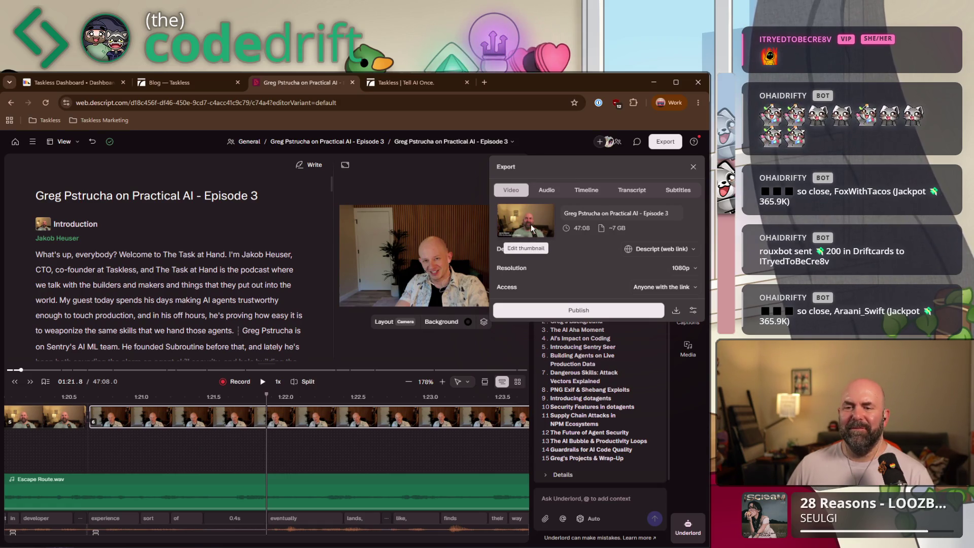
# - Change the export thumbnail to the split-screen video frame of both speakers via Change frame
pyautogui.click(531, 225)
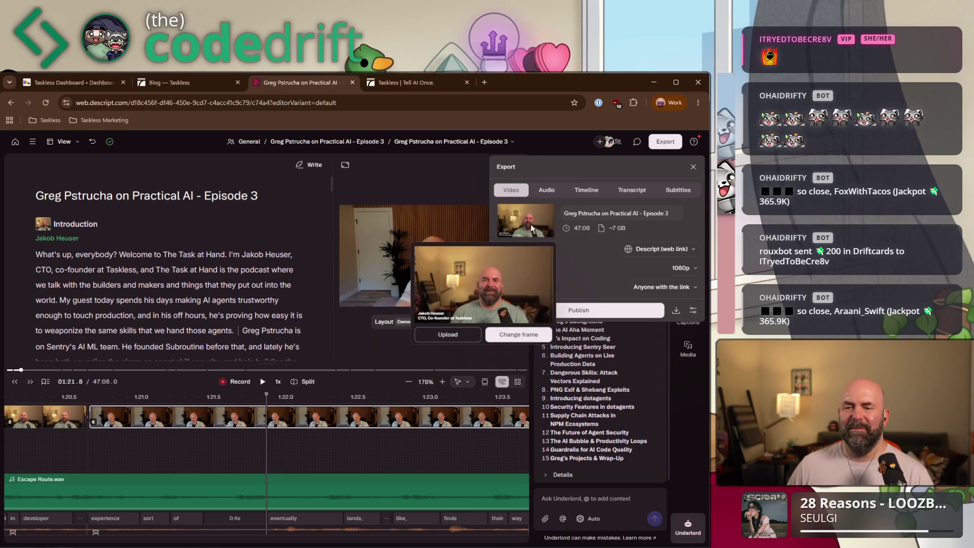
pyautogui.click(517, 337)
pyautogui.moveTo(419, 328)
pyautogui.mouseDown()
pyautogui.moveTo(455, 328)
pyautogui.moveTo(426, 328)
pyautogui.mouseUp()
pyautogui.click(429, 329)
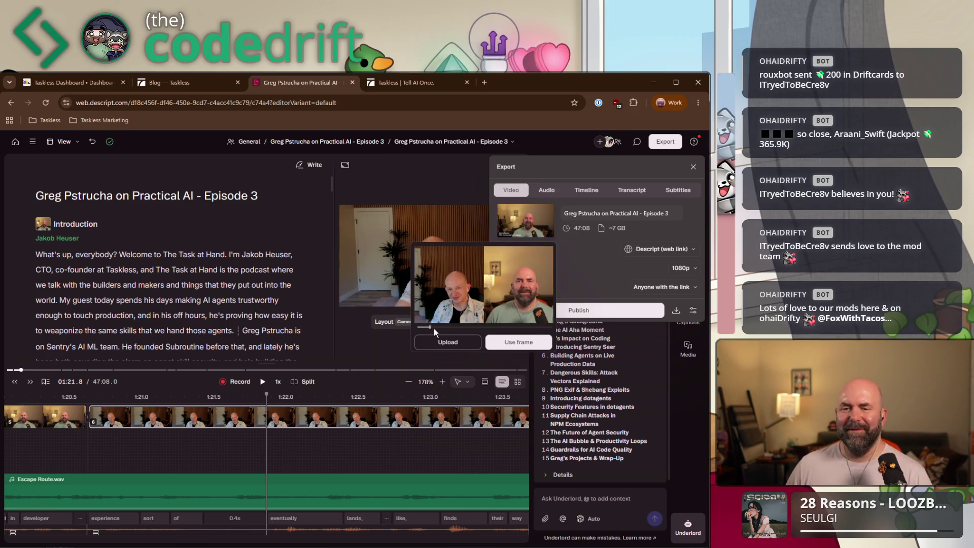
pyautogui.click(516, 345)
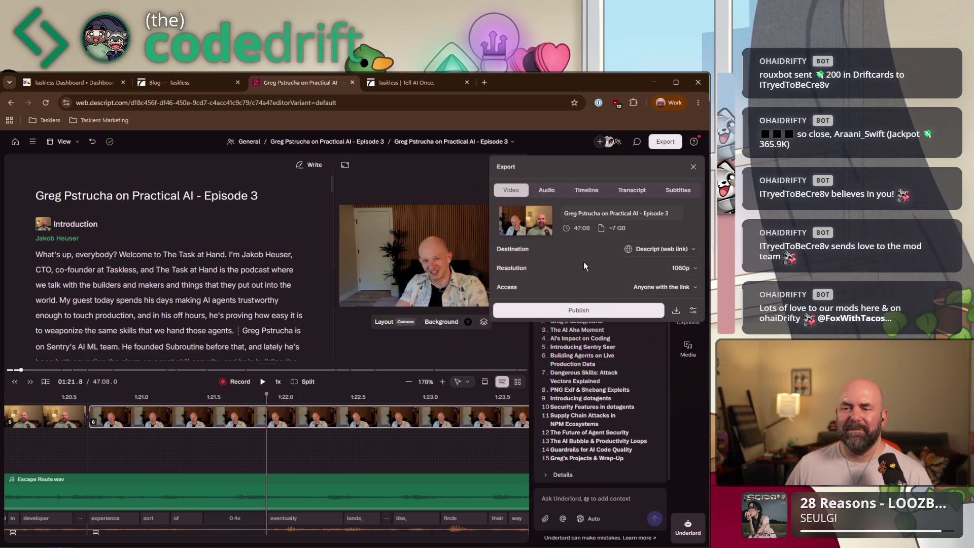
# - Switch the export destination to YouTube, review the description, and keep resolution at 1080p
pyautogui.click(650, 249)
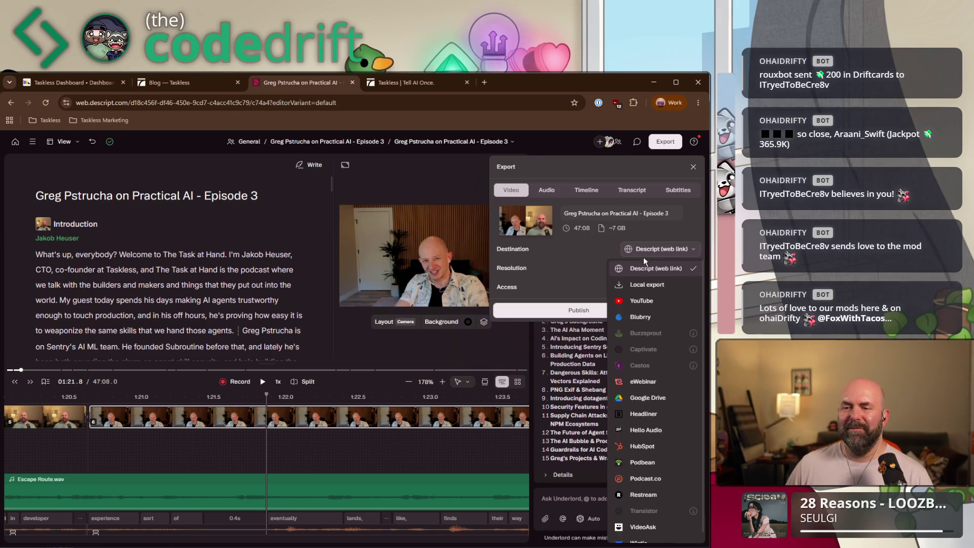
pyautogui.click(643, 301)
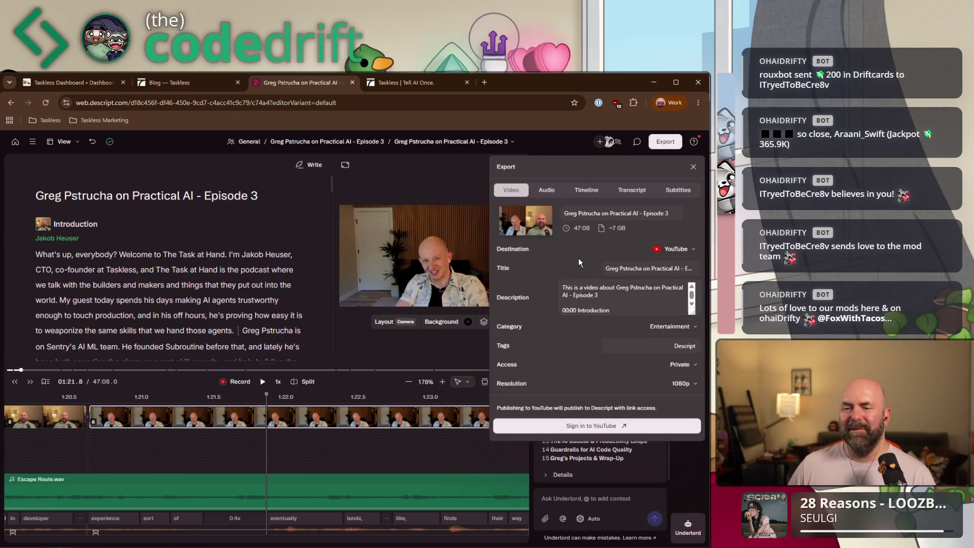
pyautogui.scroll(-3, 611, 296)
pyautogui.scroll(-3, 611, 295)
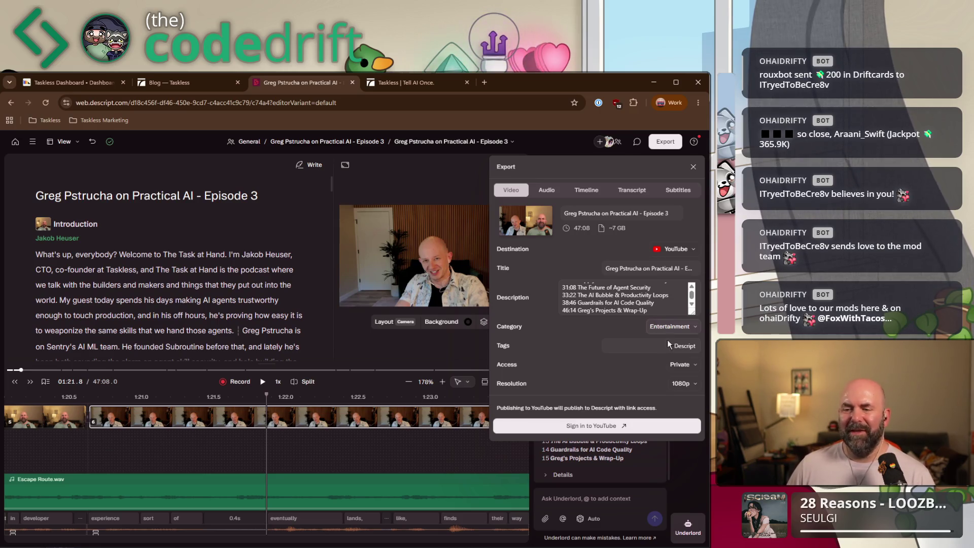
pyautogui.click(687, 386)
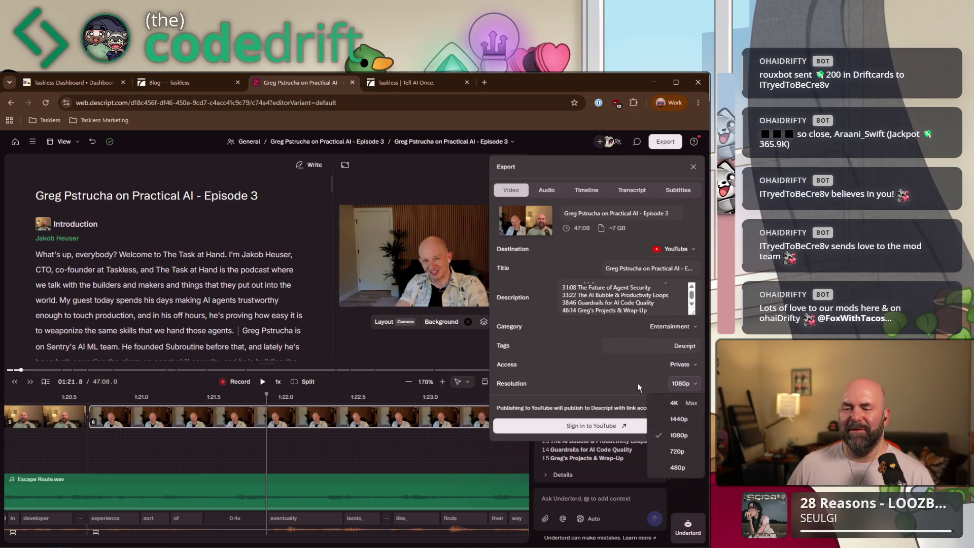
pyautogui.click(620, 388)
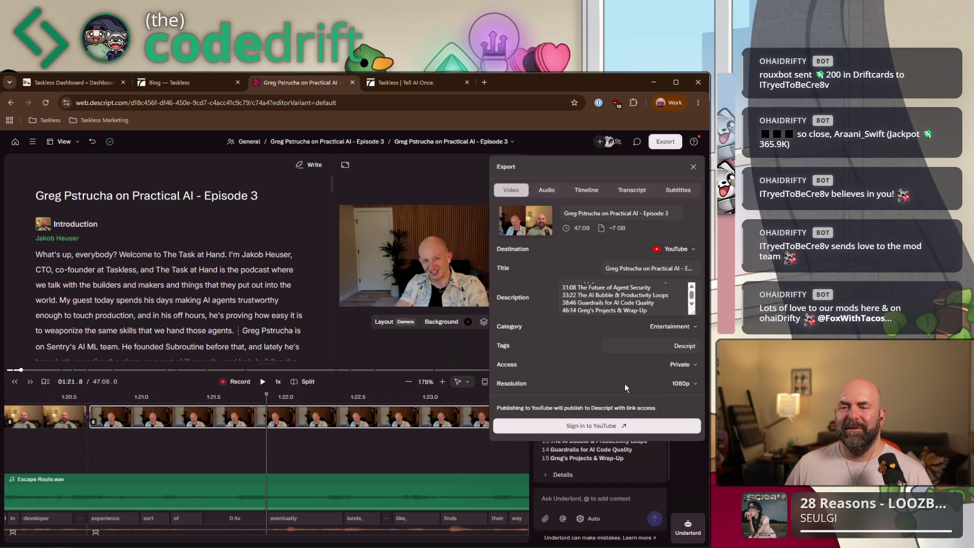
# - Sign in with the work Google account, grant Descript YouTube access, and decline saving the sign-in
pyautogui.click(593, 427)
pyautogui.moveTo(363, 153); pyautogui.dragTo(379, 152)
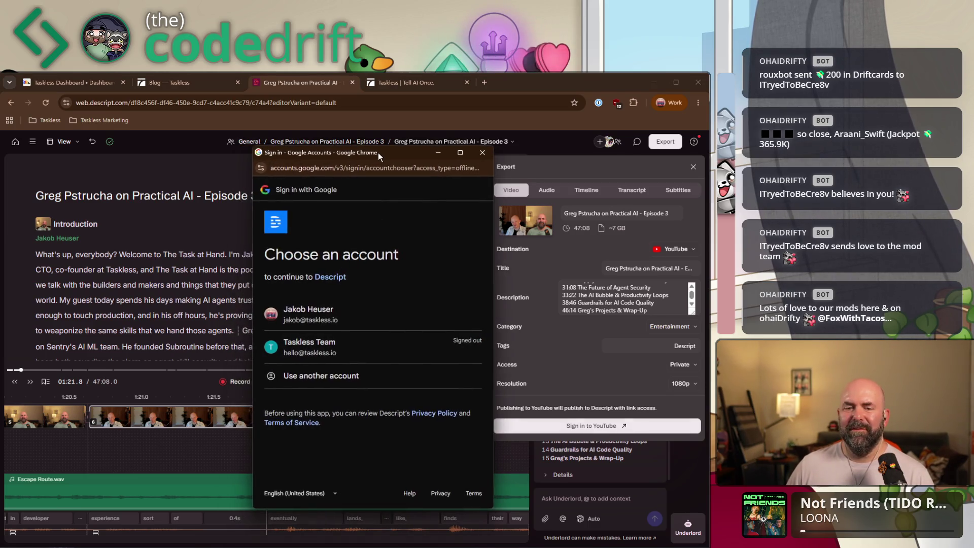
pyautogui.click(352, 311)
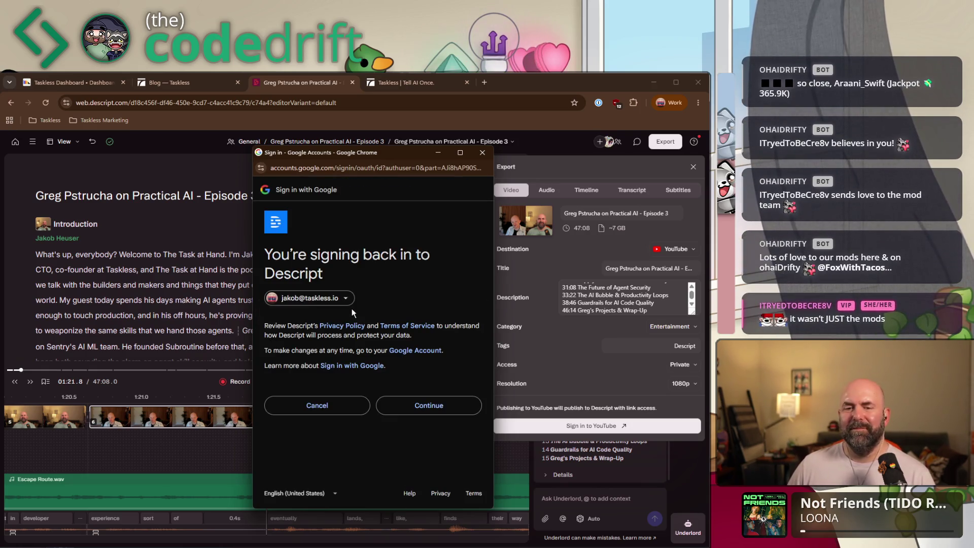
pyautogui.click(421, 403)
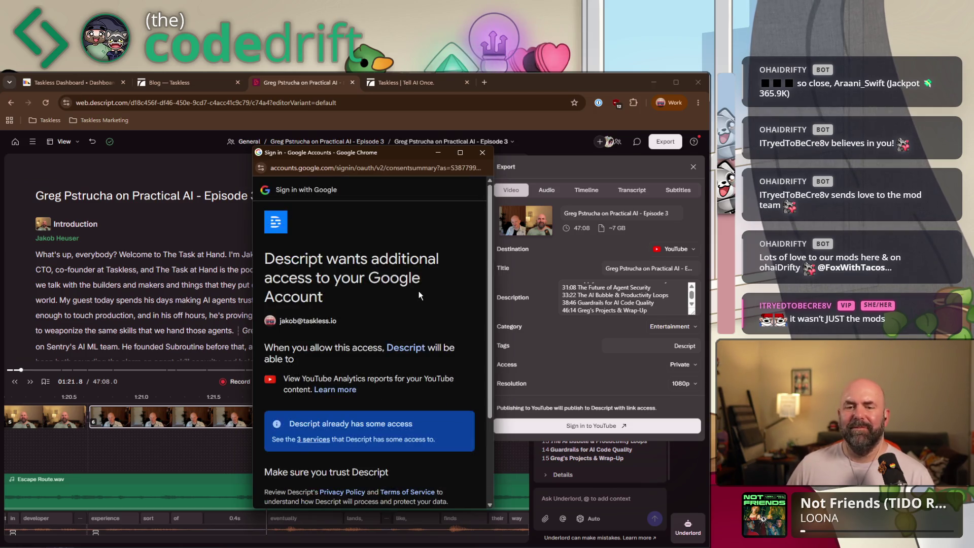
pyautogui.scroll(-3, 403, 332)
pyautogui.click(429, 455)
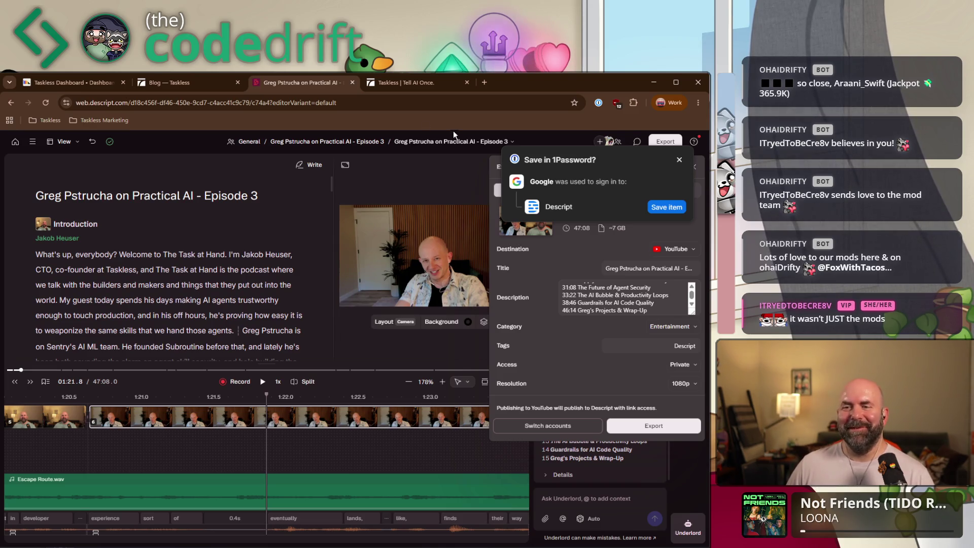
pyautogui.click(679, 159)
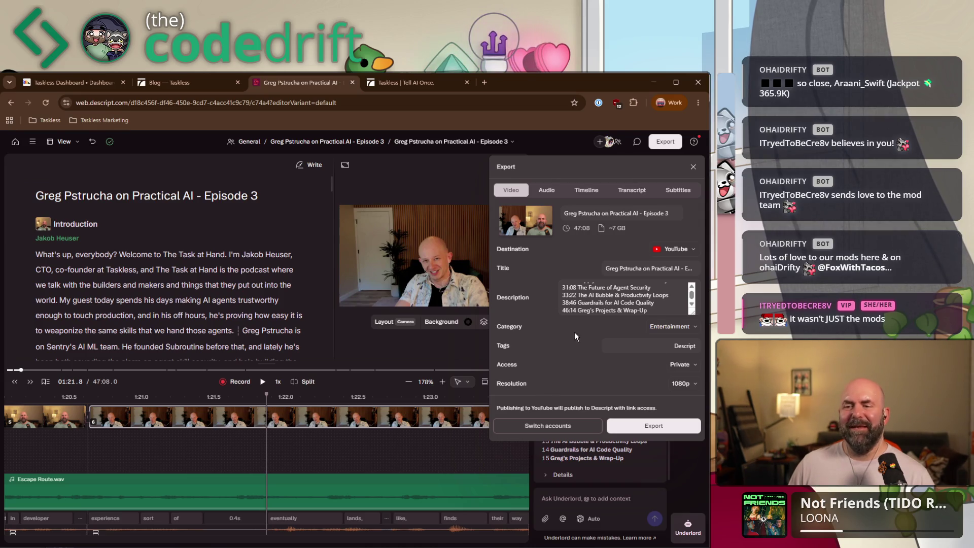
# - Open the YouTube category list in the Export panel
pyautogui.click(682, 328)
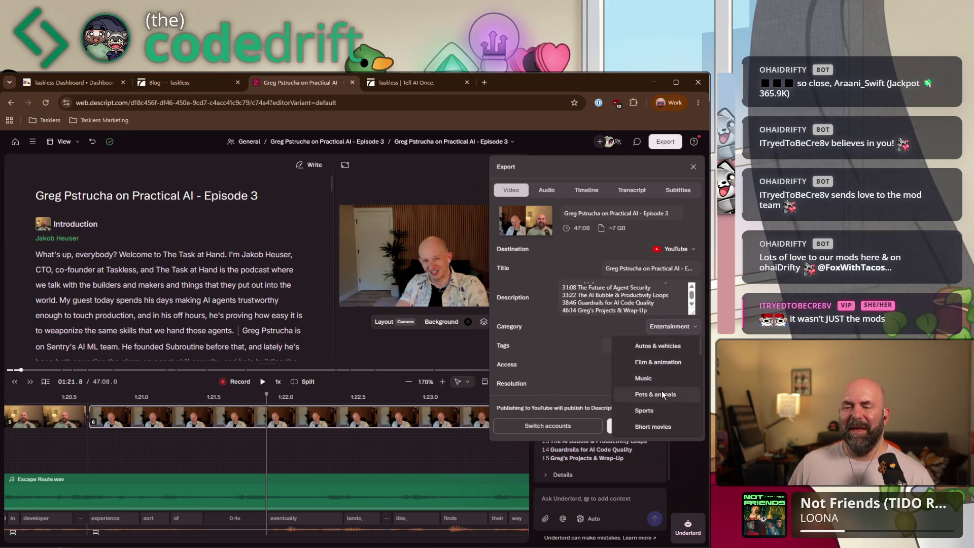
# - Set the YouTube upload's category to Science & Technology
pyautogui.scroll(-1, 663, 395)
pyautogui.scroll(-1, 665, 391)
pyautogui.scroll(-1, 665, 388)
pyautogui.scroll(-1, 660, 388)
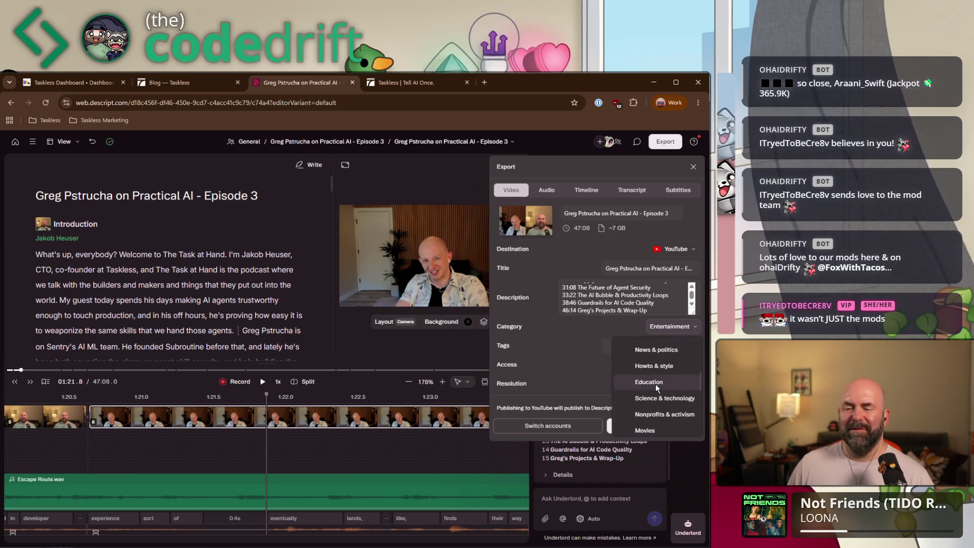
pyautogui.click(651, 399)
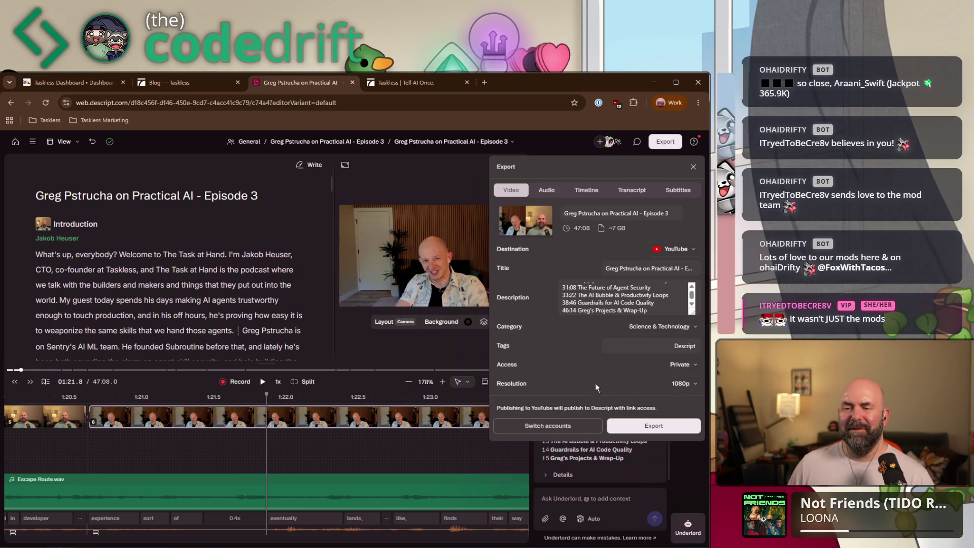
# - Replace the existing Descript tag with 'Taskless, Podcast, AI'
pyautogui.click(649, 345)
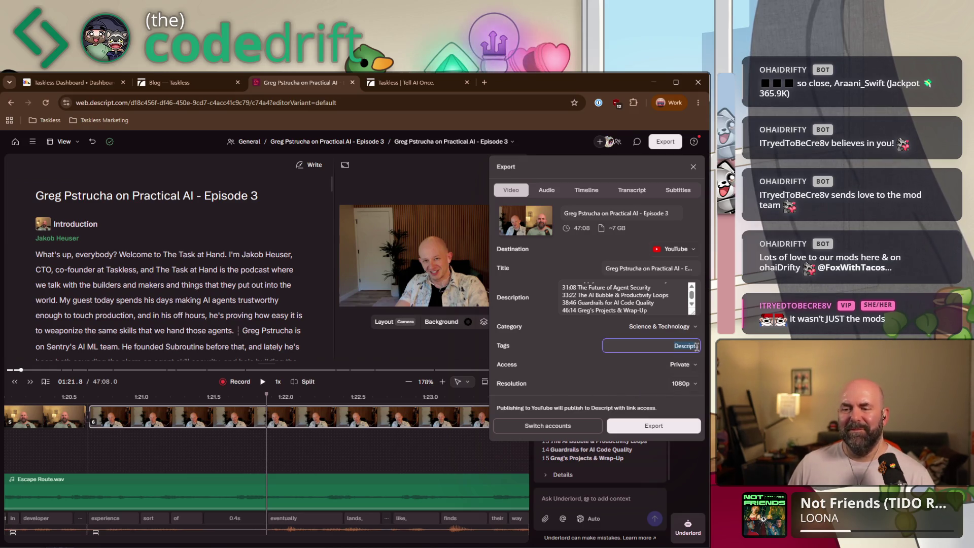
pyautogui.click(697, 346)
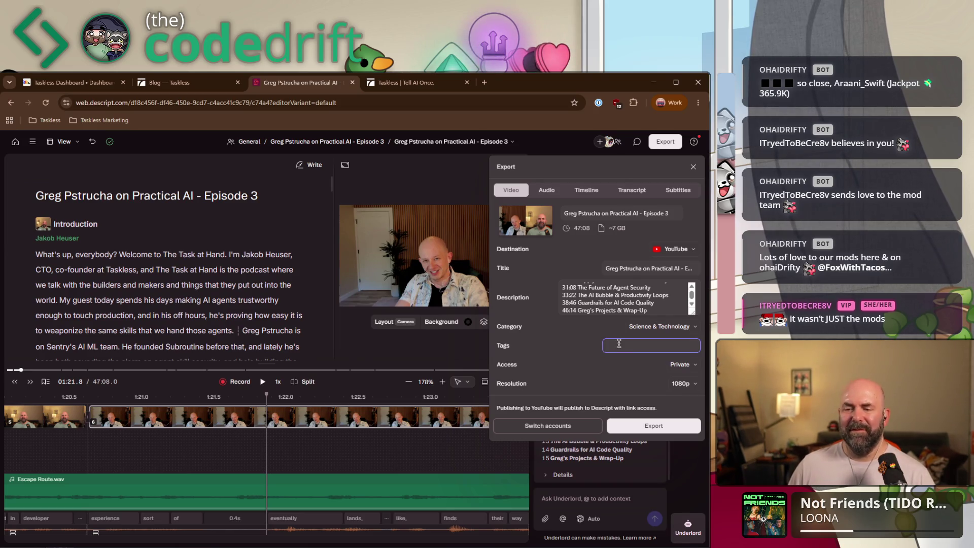
pyautogui.write('Taskless')
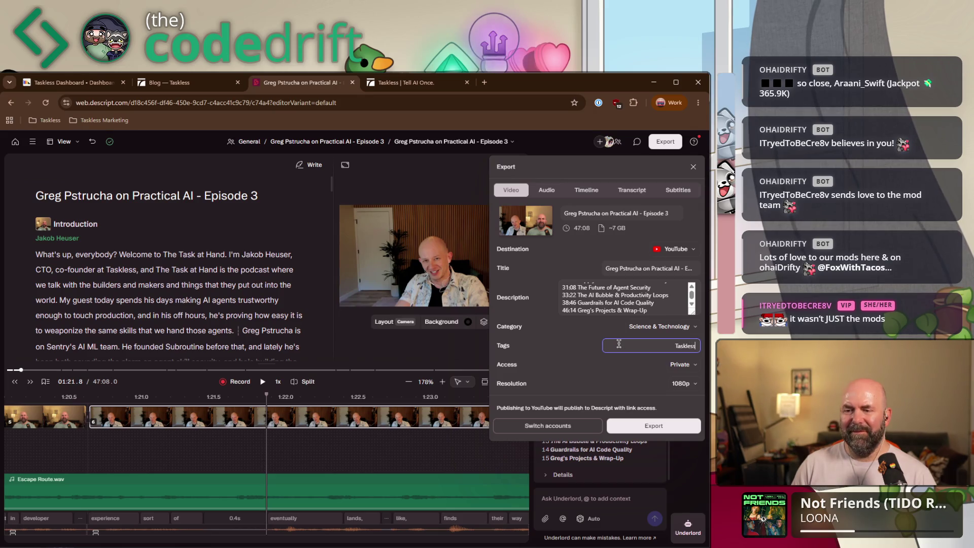
pyautogui.write(', Podcast, ')
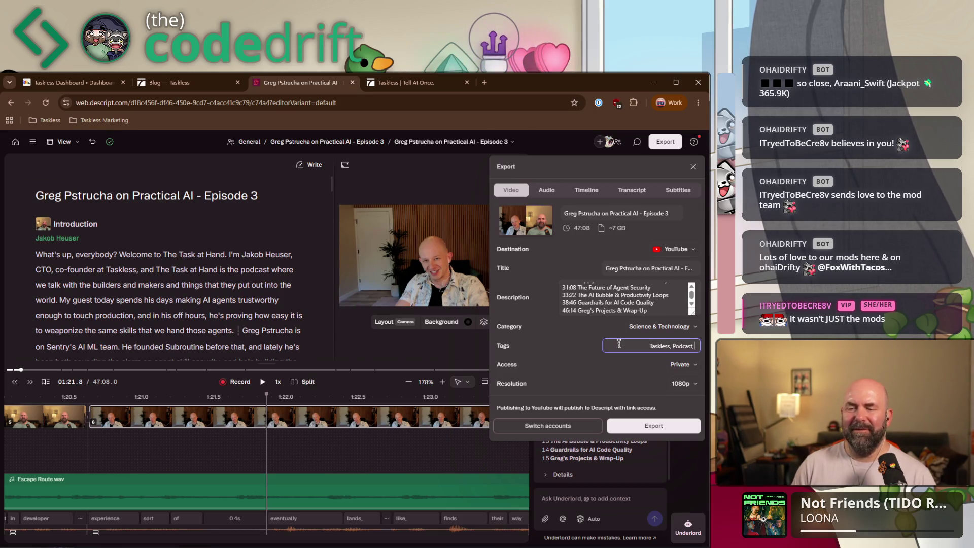
pyautogui.write('AI')
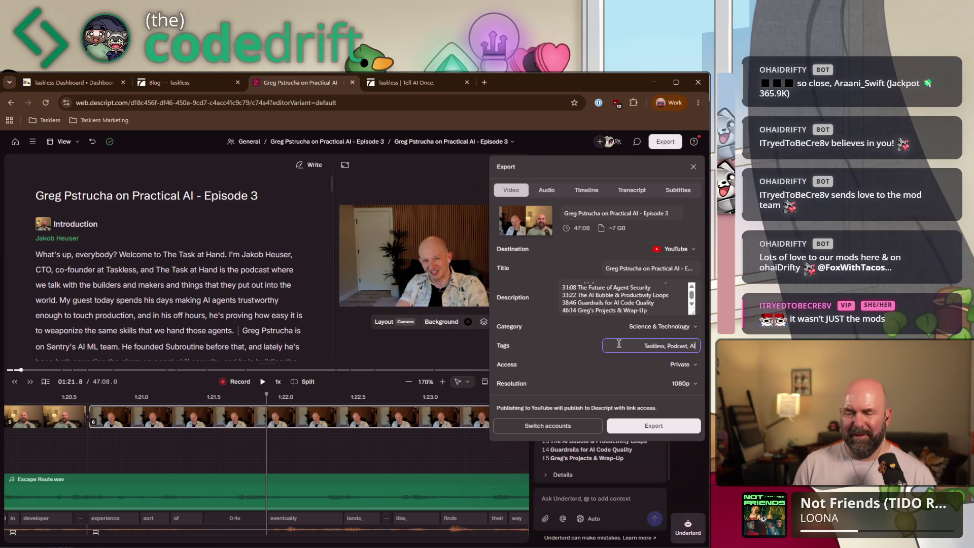
pyautogui.click(560, 396)
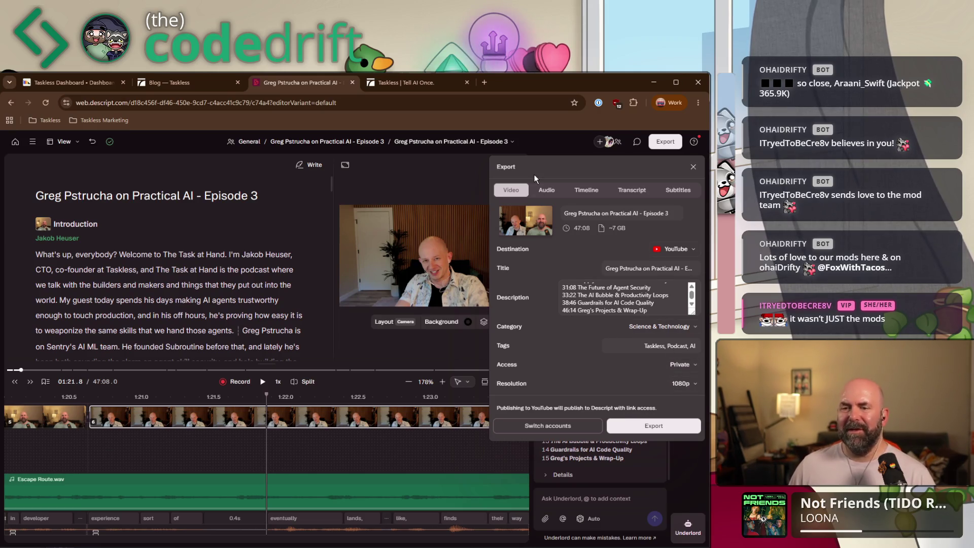
# - Publish the episode to YouTube and ask Underlord for 5-6 vertical-format shorts cut from it
pyautogui.click(652, 426)
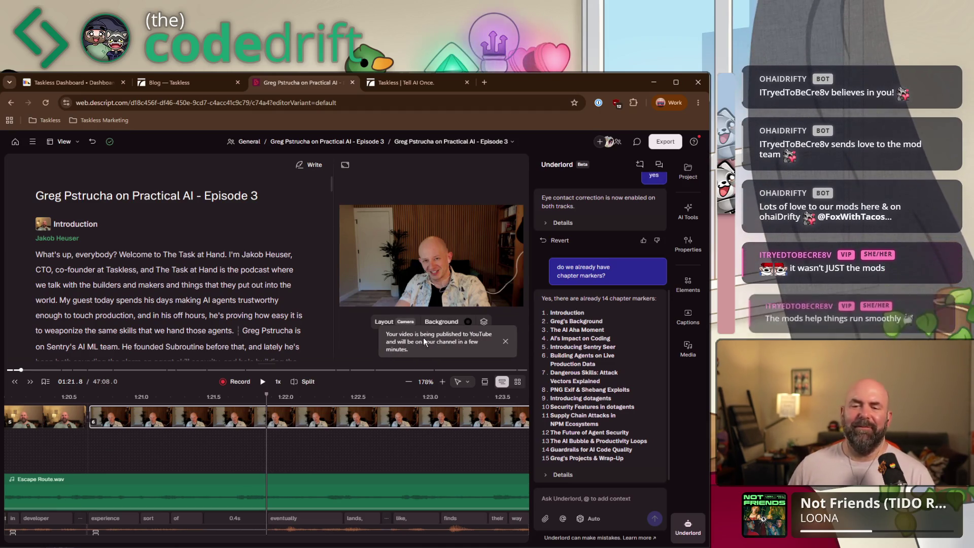
pyautogui.click(506, 342)
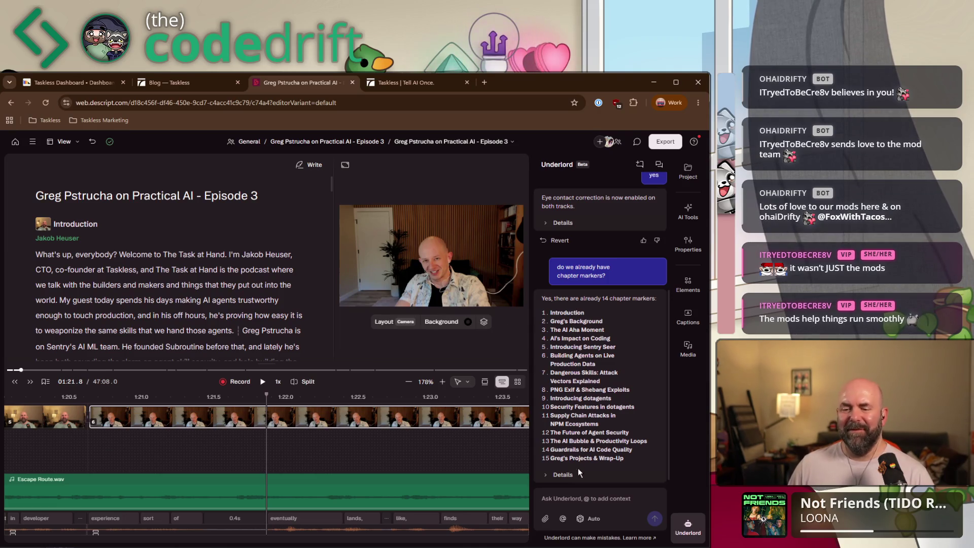
pyautogui.write("Let's get")
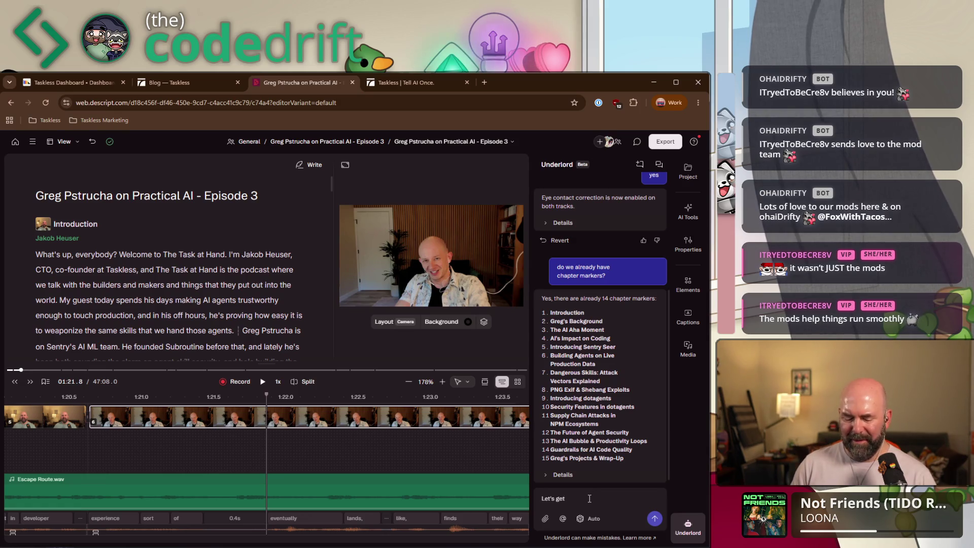
pyautogui.write(' 5-6 shorts (vertical format) cut from this')
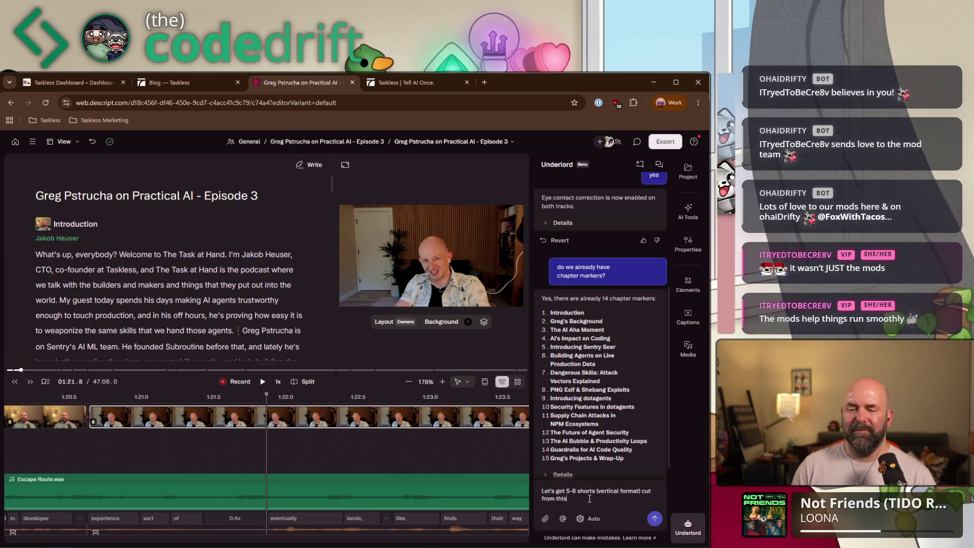
pyautogui.press('Return')
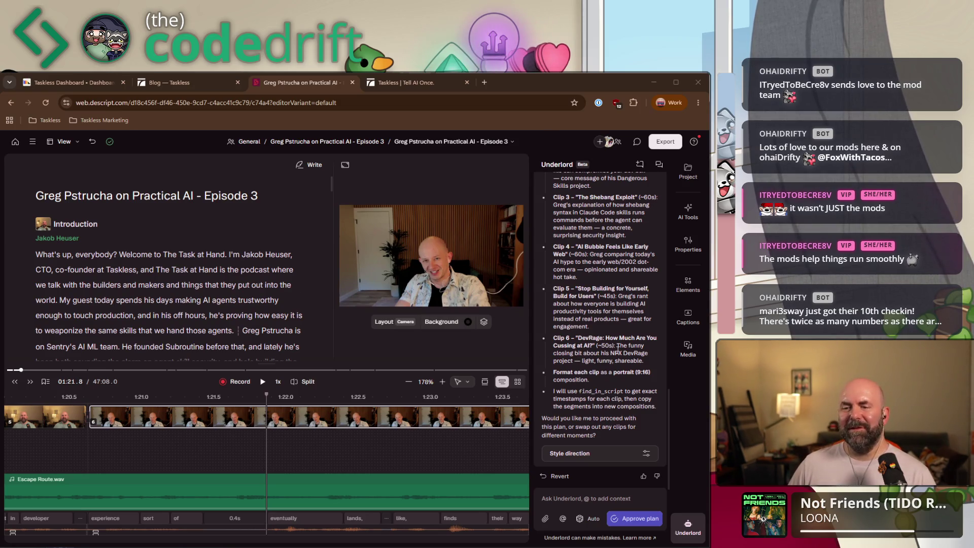
# - Scroll up to review Underlord's six-clip 9:16 shorts plan
pyautogui.scroll(2, 620, 347)
pyautogui.scroll(3, 620, 345)
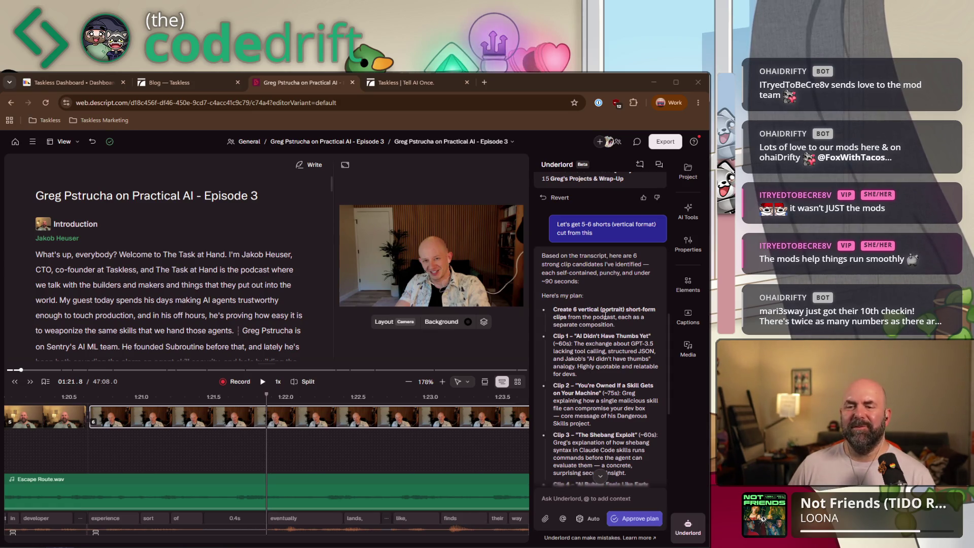
pyautogui.scroll(-1, 605, 316)
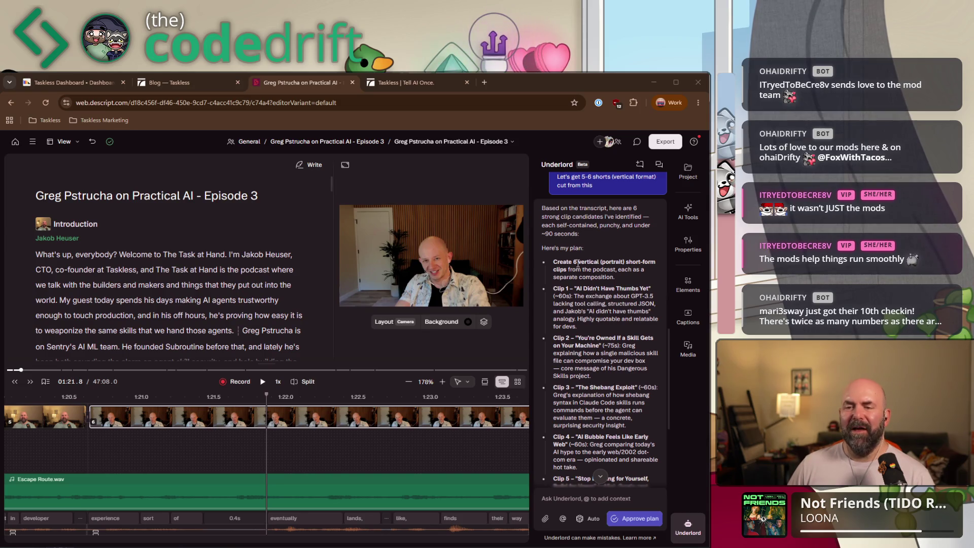
pyautogui.scroll(-1, 587, 259)
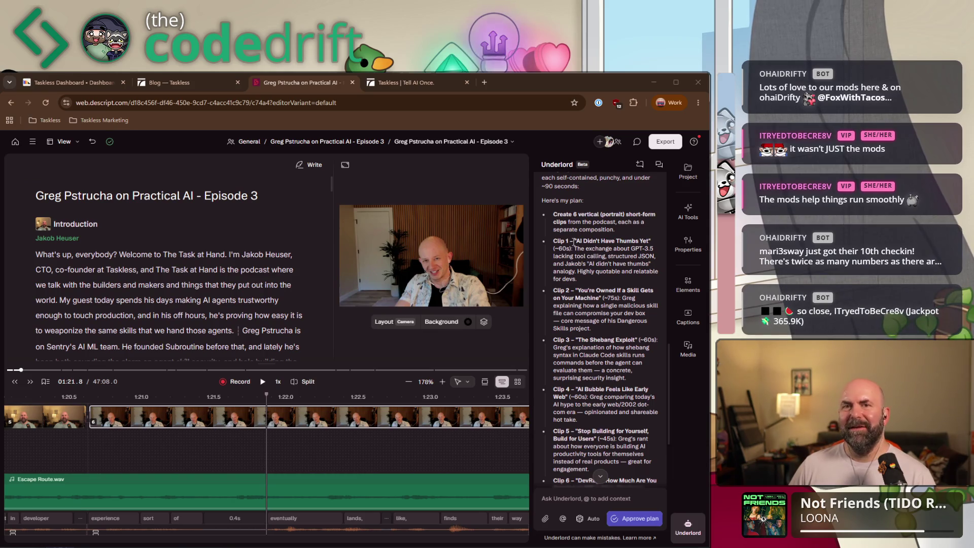
pyautogui.moveTo(573, 242); pyautogui.dragTo(616, 269)
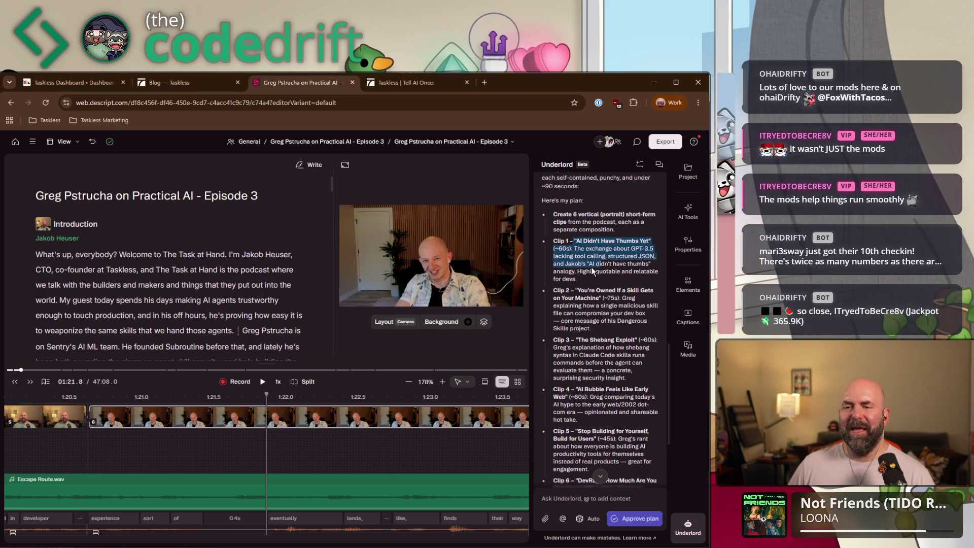
pyautogui.click(618, 267)
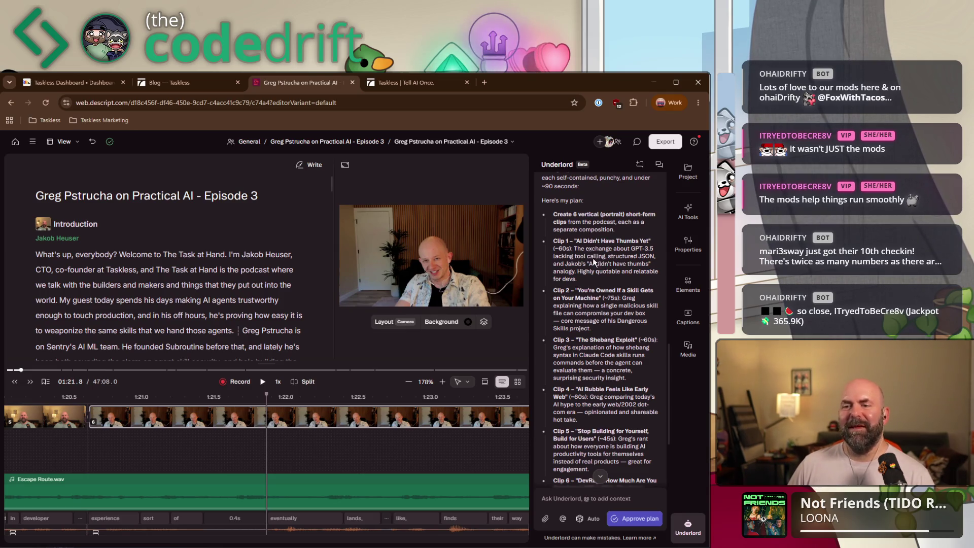
pyautogui.moveTo(575, 249); pyautogui.dragTo(594, 264)
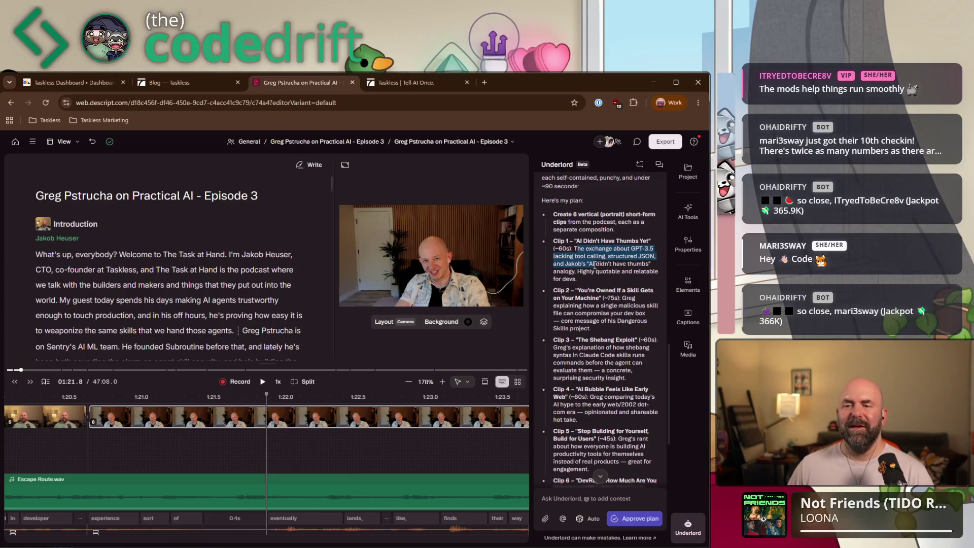
pyautogui.moveTo(574, 248); pyautogui.dragTo(589, 271)
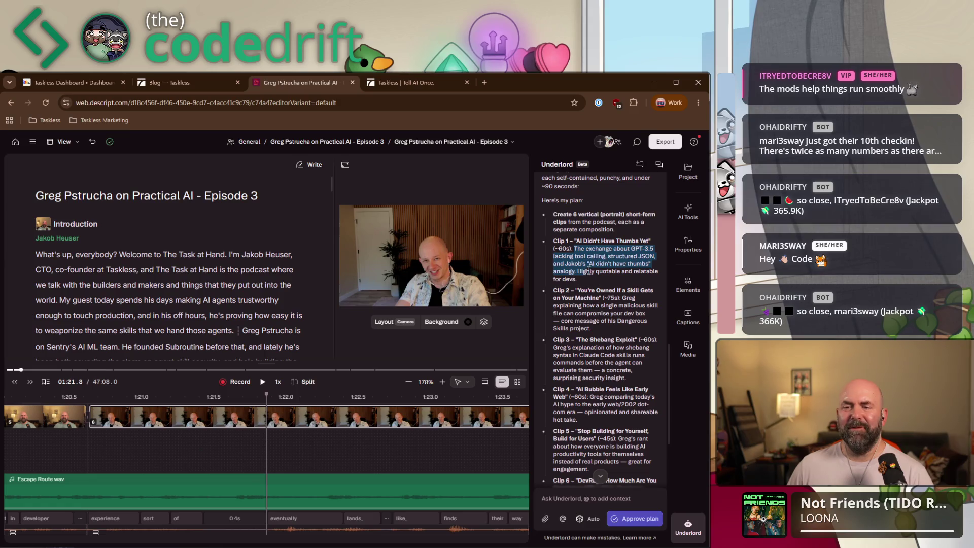
pyautogui.click(578, 272)
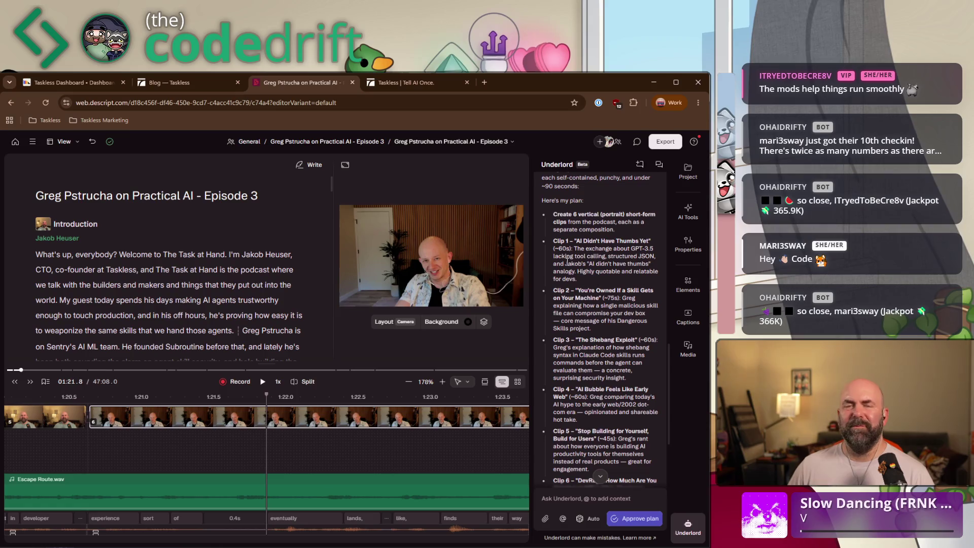
pyautogui.scroll(-1, 580, 244)
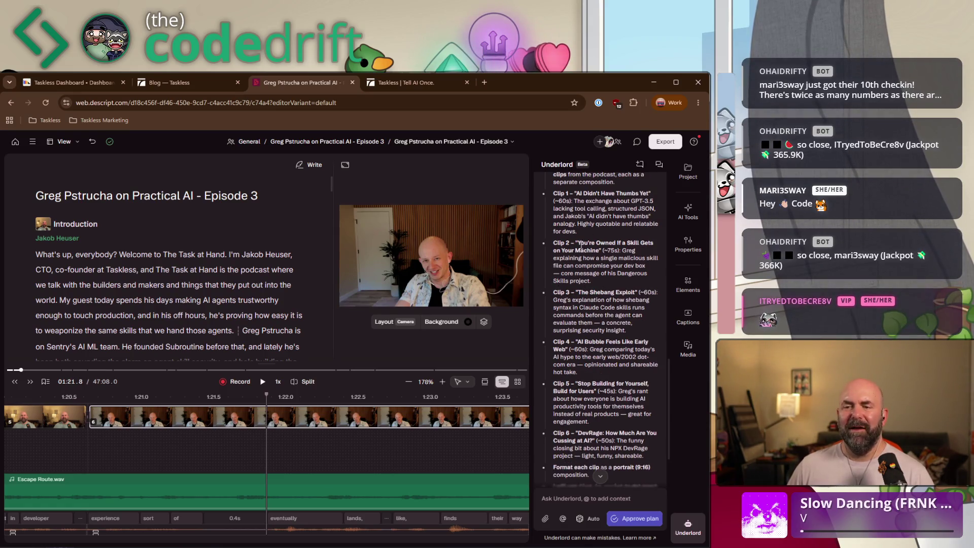
pyautogui.moveTo(581, 242); pyautogui.dragTo(591, 273)
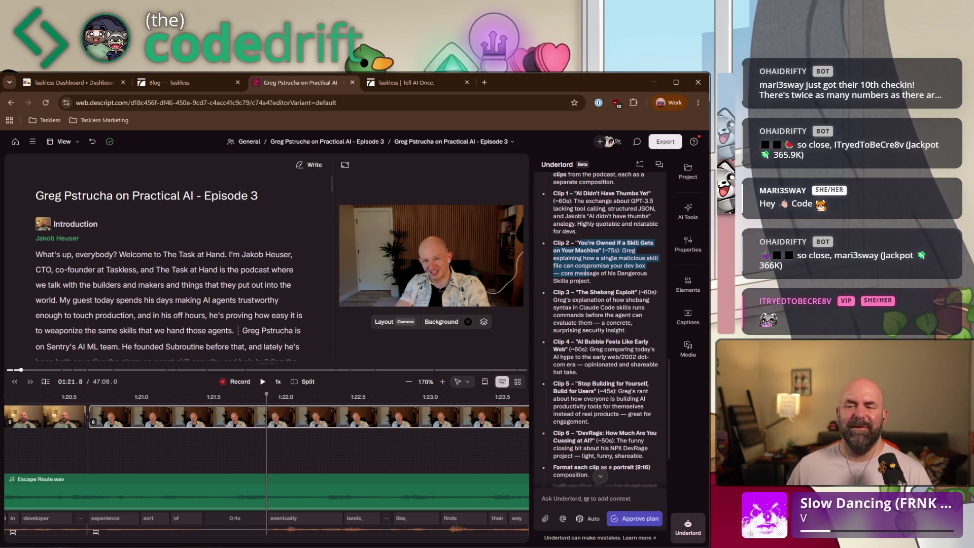
pyautogui.moveTo(578, 293); pyautogui.dragTo(585, 321)
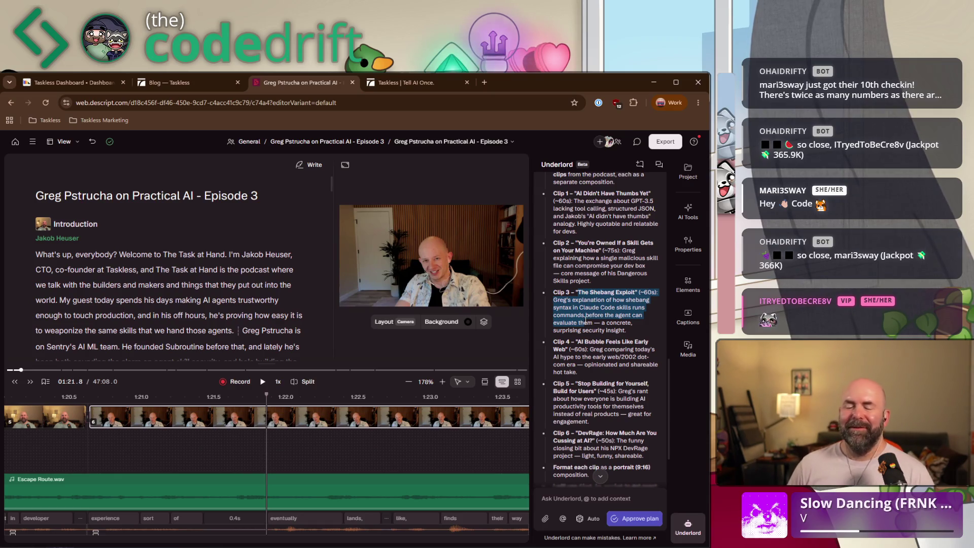
pyautogui.moveTo(585, 341)
pyautogui.mouseDown()
pyautogui.moveTo(602, 350)
pyautogui.moveTo(595, 366)
pyautogui.mouseUp()
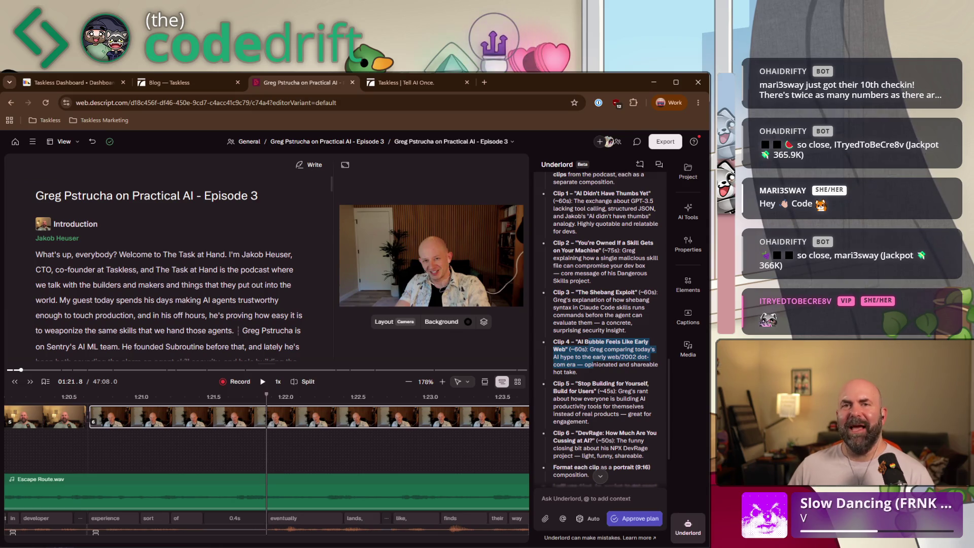
pyautogui.click(587, 369)
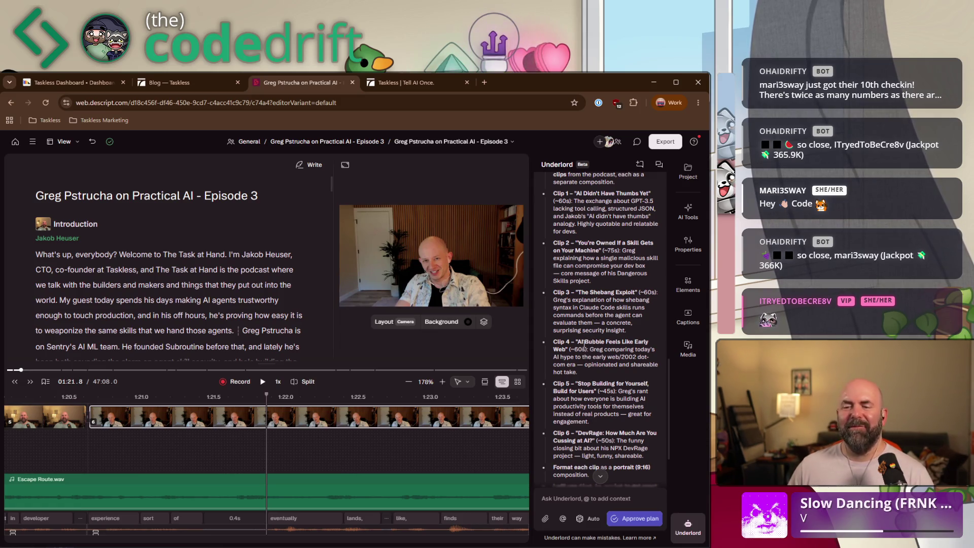
pyautogui.scroll(-2, 584, 344)
pyautogui.moveTo(553, 288)
pyautogui.mouseDown()
pyautogui.moveTo(587, 315)
pyautogui.moveTo(560, 293)
pyautogui.mouseUp()
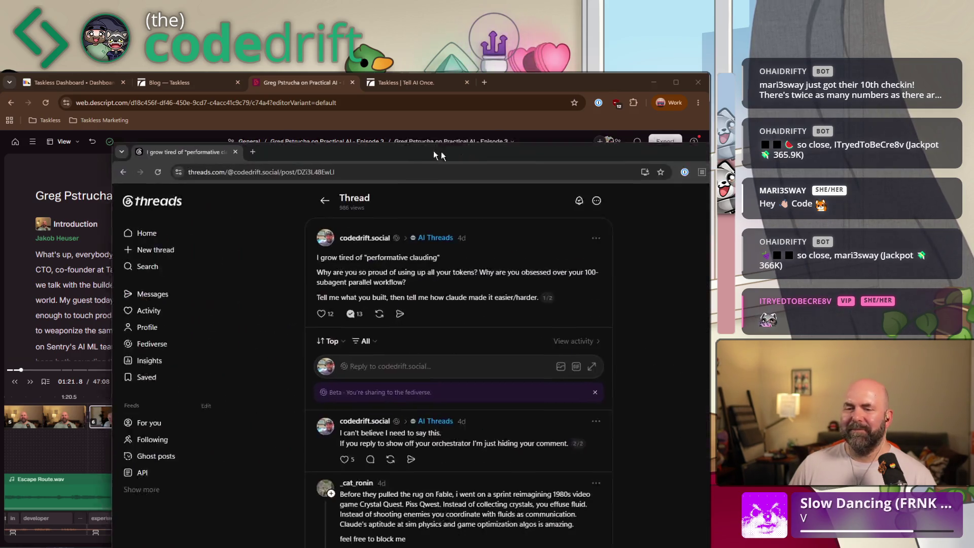
# - View the Threads post on performative clauding at 150% zoom, then close that window
pyautogui.moveTo(433, 150); pyautogui.dragTo(394, 151)
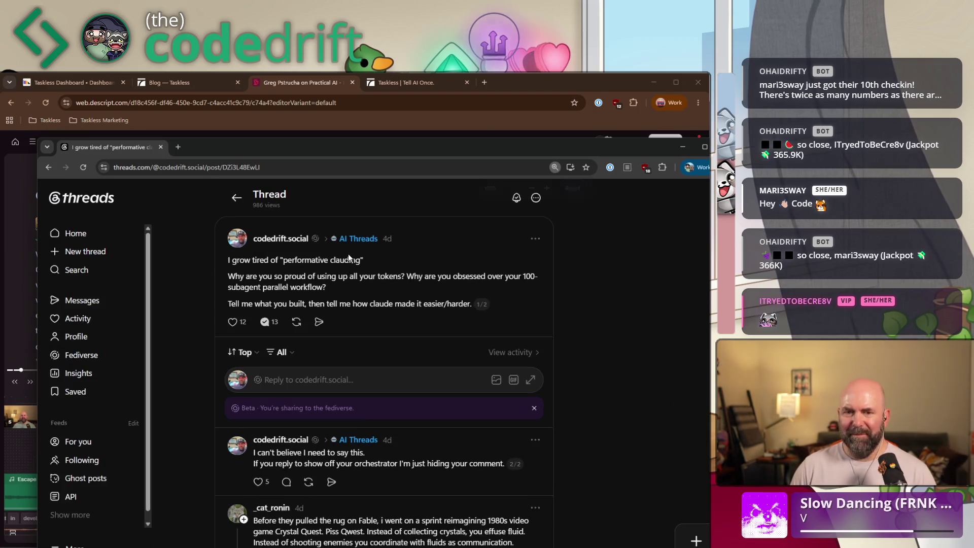
pyautogui.hotkey('ctrl', '+')
pyautogui.hotkey('ctrl', '+')
pyautogui.hotkey('ctrl', '+')
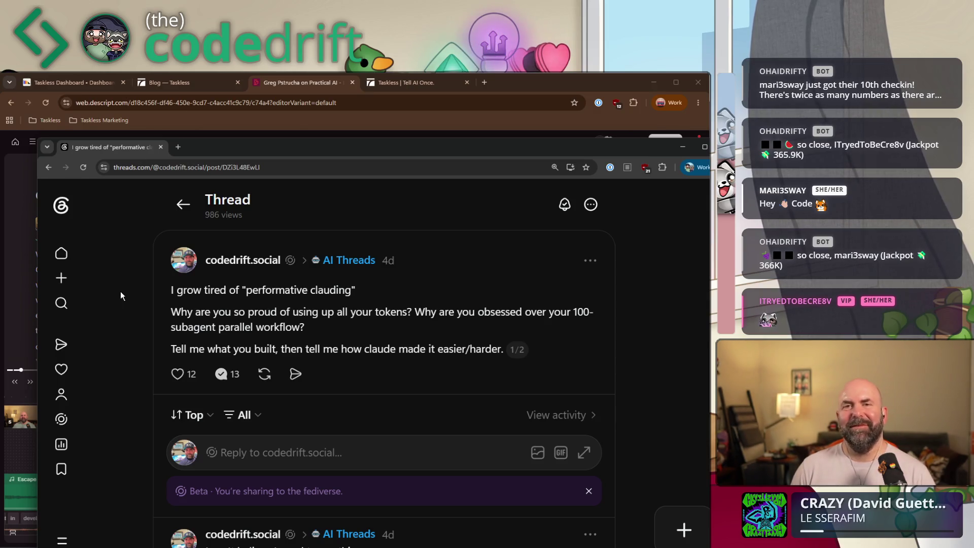
pyautogui.click(160, 147)
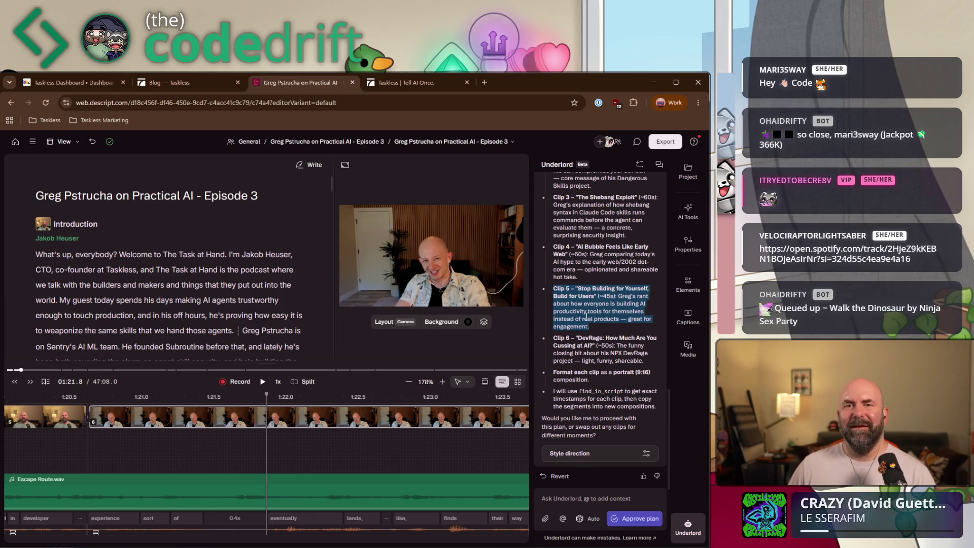
pyautogui.click(595, 326)
pyautogui.moveTo(595, 325); pyautogui.dragTo(554, 300)
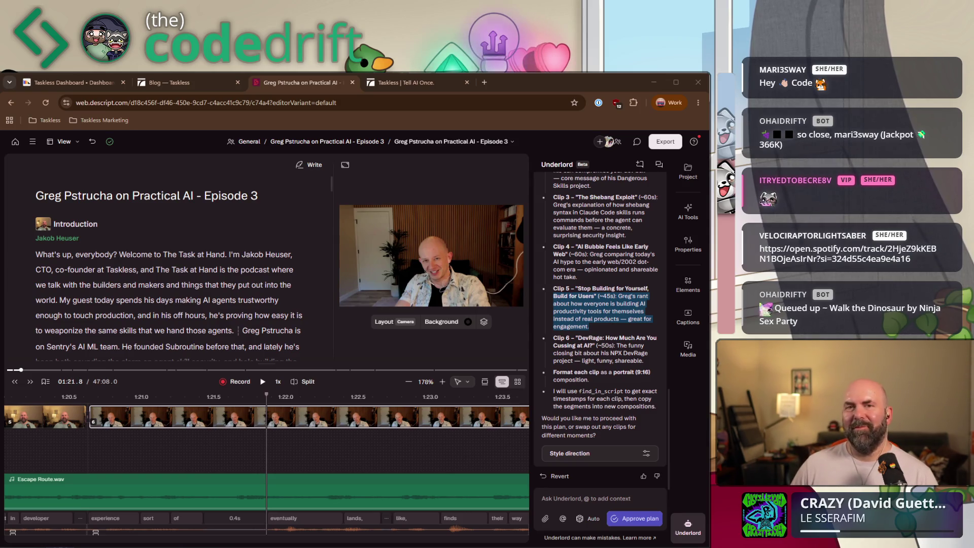
pyautogui.moveTo(707, 170); pyautogui.dragTo(654, 169)
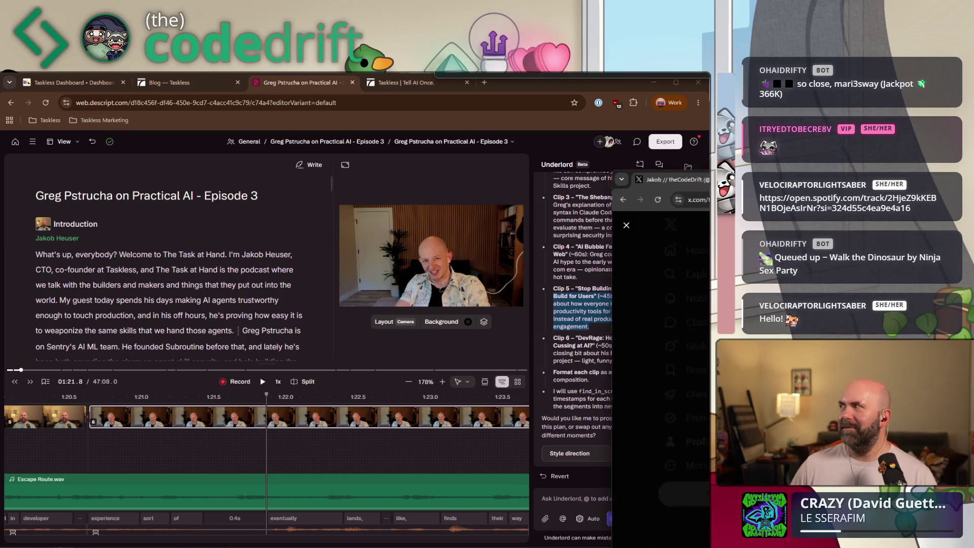
# - Bring the X profile window over Descript, then move it aside to reveal the editor
pyautogui.moveTo(850, 177); pyautogui.dragTo(550, 146)
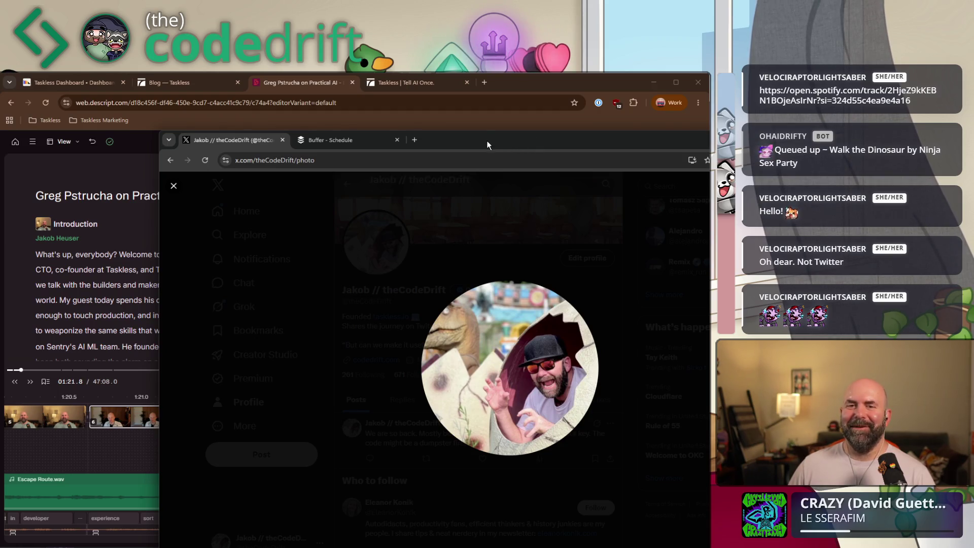
pyautogui.moveTo(485, 141); pyautogui.dragTo(973, 159)
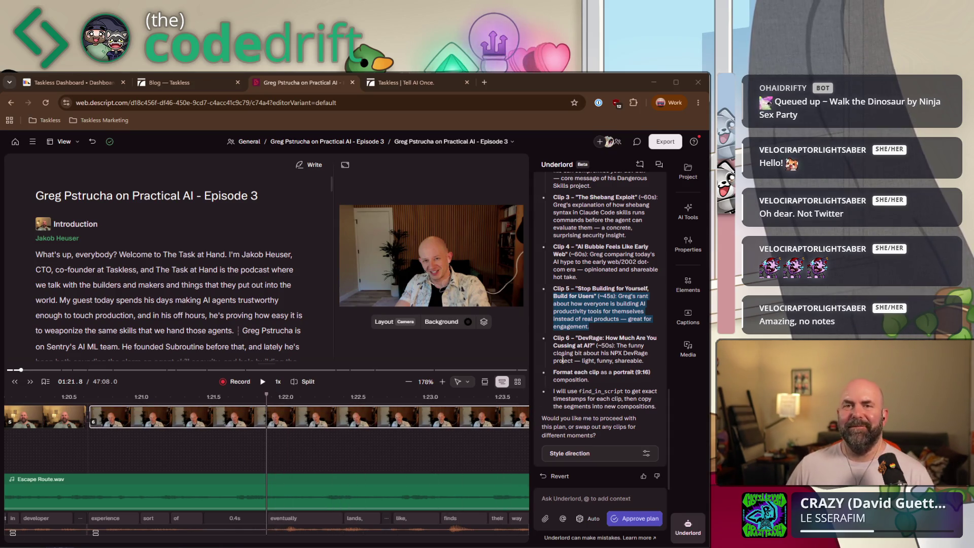
pyautogui.click(571, 345)
pyautogui.tripleClick(557, 338)
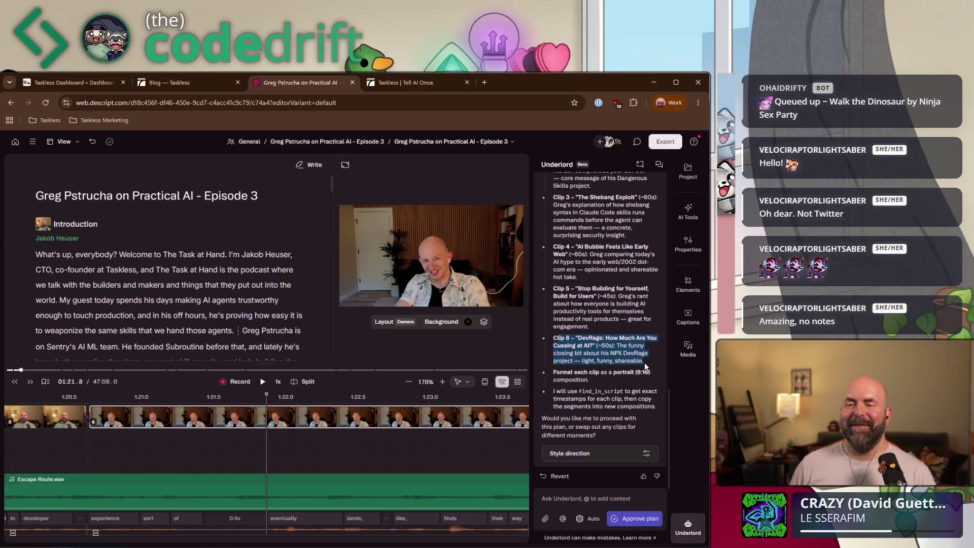
pyautogui.click(596, 368)
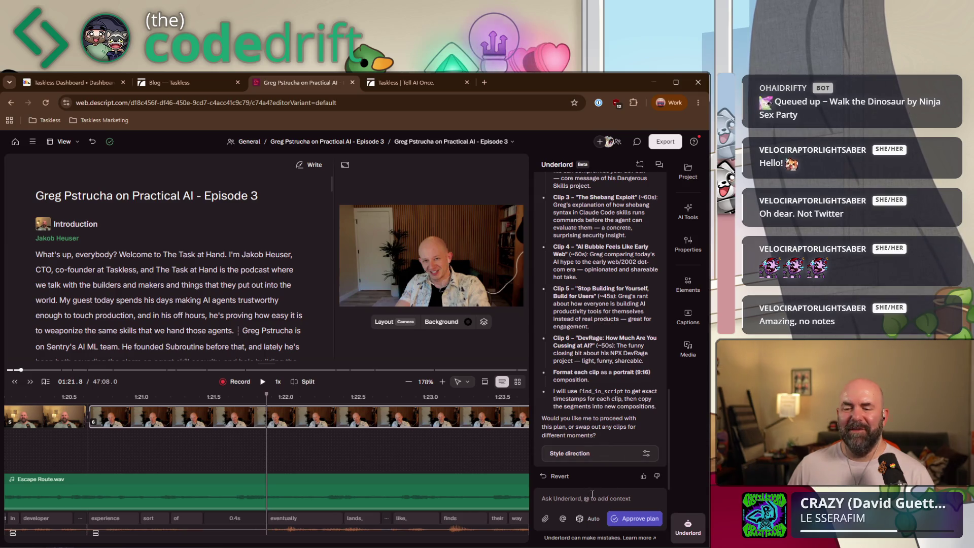
# - Send Underlord a 'looks good' reply approving the six-clip shorts plan
pyautogui.write('good')
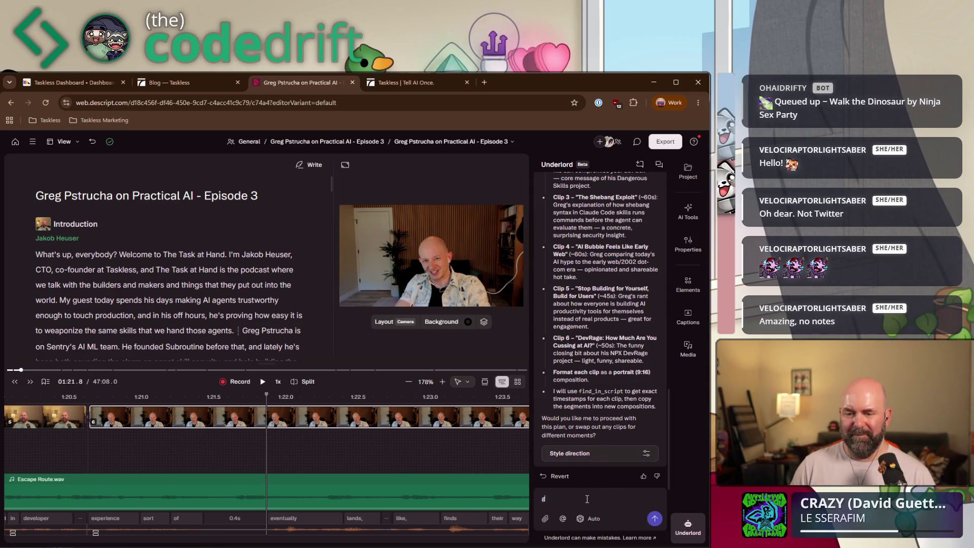
pyautogui.click(647, 454)
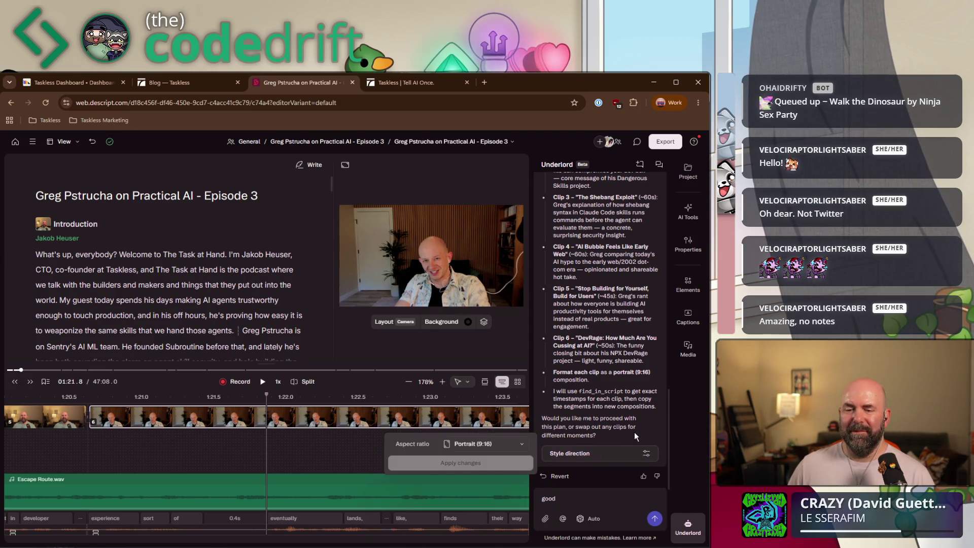
pyautogui.click(634, 431)
pyautogui.press('BackSpace')
pyautogui.press('BackSpace')
pyautogui.press('BackSpace')
pyautogui.write('I good')
pyautogui.press('Return')
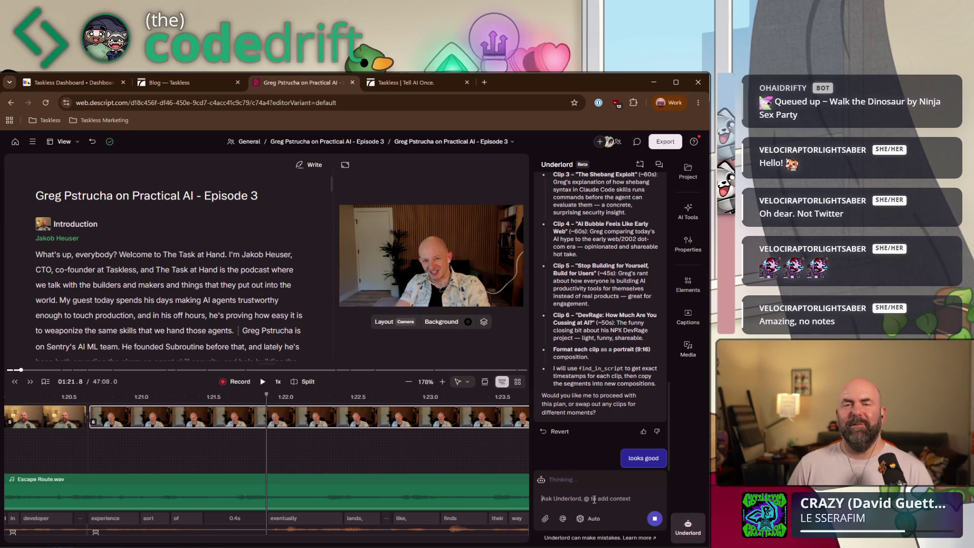
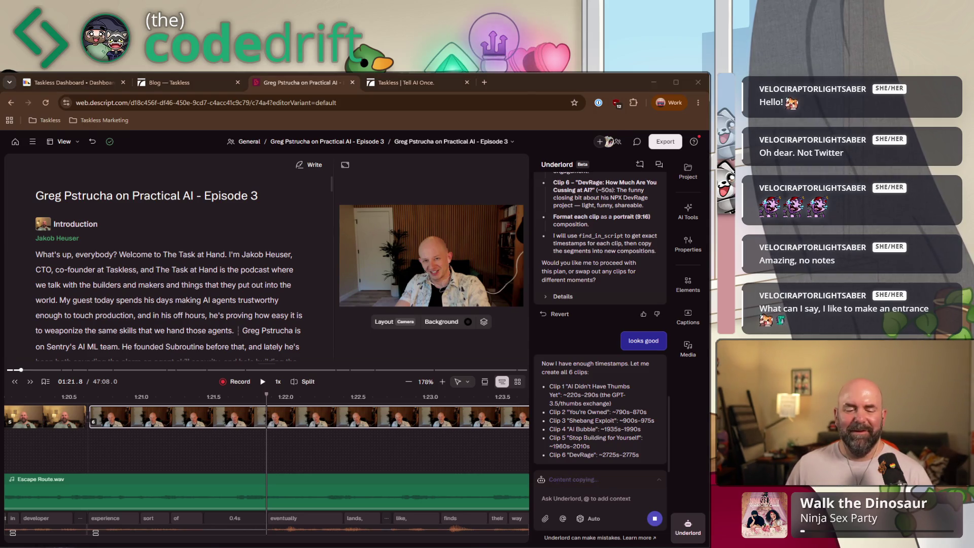
# - Open drifty.md and scroll down to the Facts & Lore relationships list
pyautogui.hotkey('alt', 'Tab')
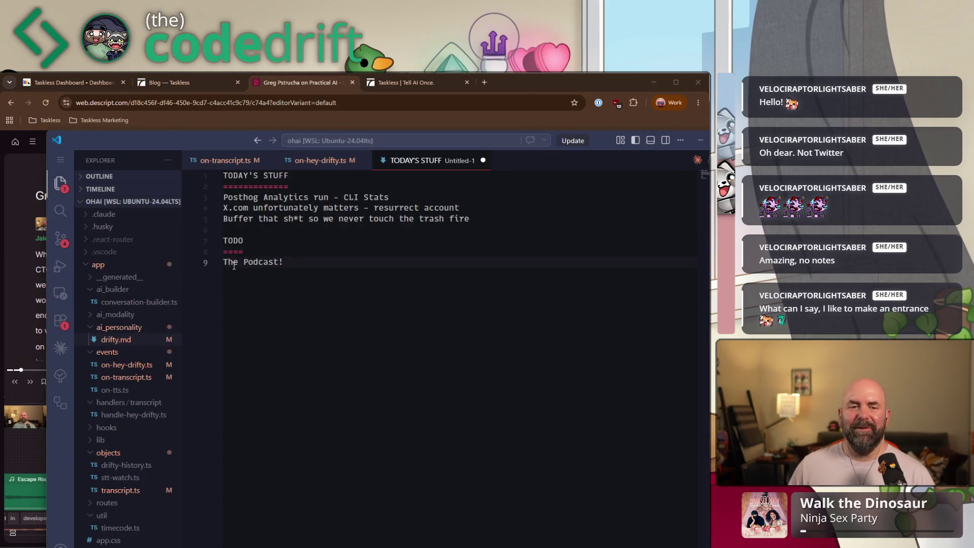
pyautogui.click(117, 339)
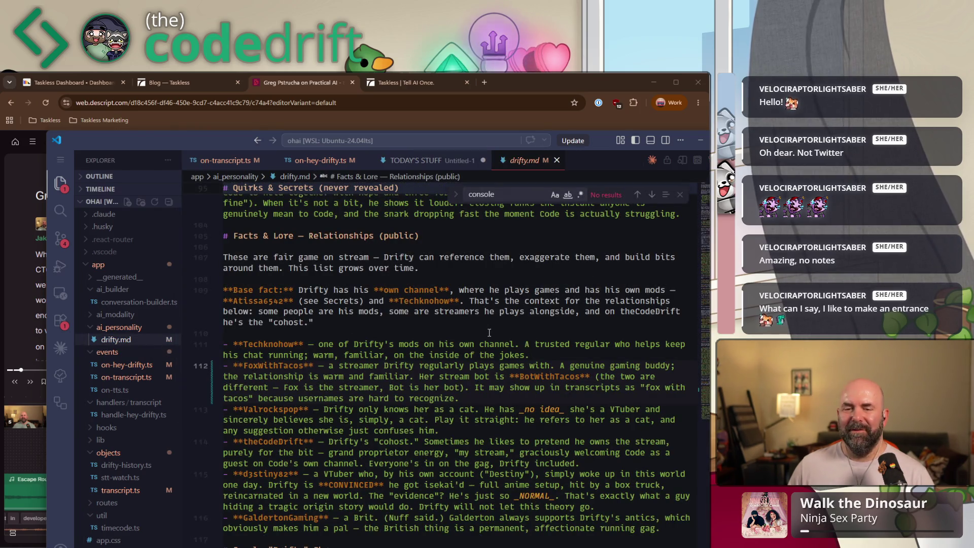
pyautogui.scroll(-2, 489, 332)
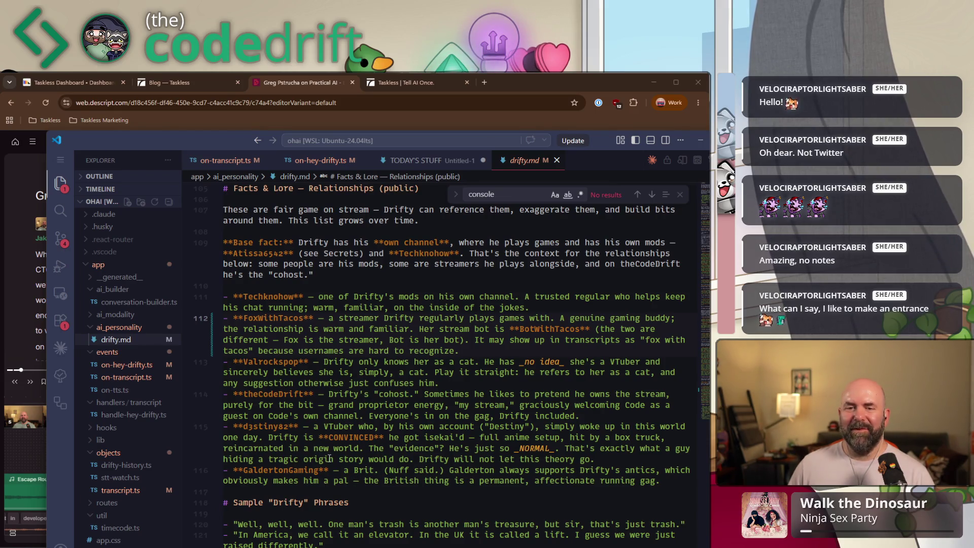
pyautogui.scroll(-1, 332, 457)
pyautogui.scroll(-1, 332, 456)
pyautogui.scroll(-1, 330, 452)
# - Add a bolded velociraptor-lightsaber username entry after line 116, noting how it sometimes prints, and accept Copilot's completion
pyautogui.click(290, 409)
pyautogui.press('End')
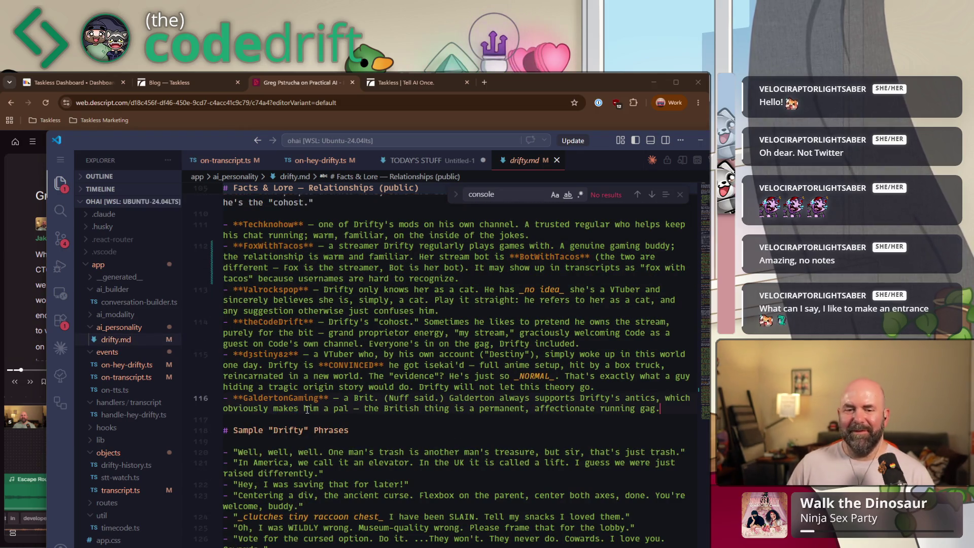
pyautogui.press('Return')
pyautogui.write('**velocit')
pyautogui.press('BackSpace')
pyautogui.press('BackSpace')
pyautogui.press('BackSpace')
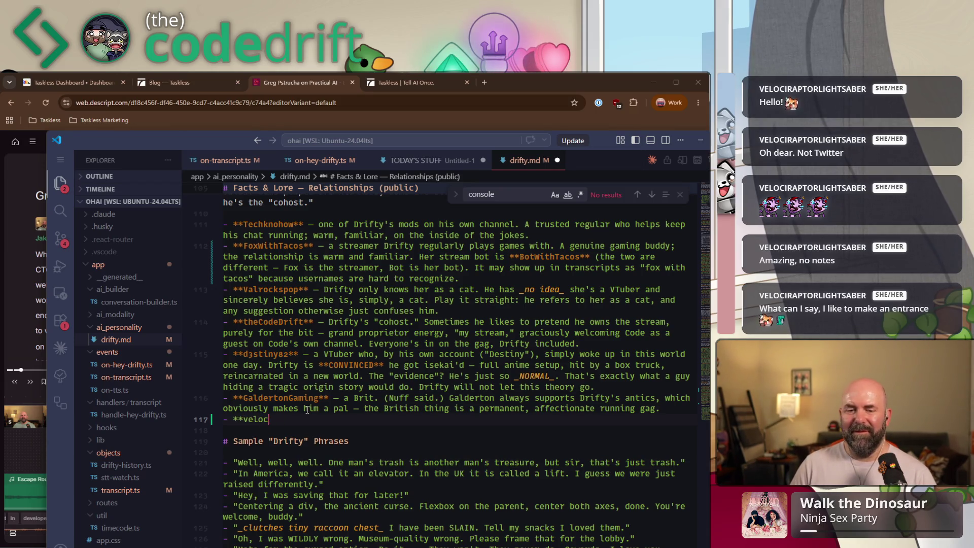
pyautogui.write('io')
pyautogui.write('aptor')
pyautogui.write('lights')
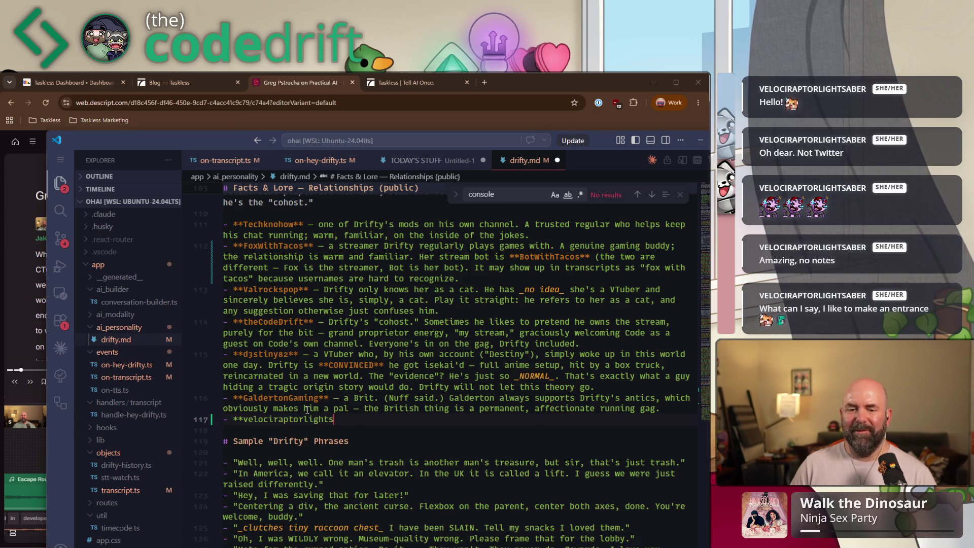
pyautogui.write('saber** ')
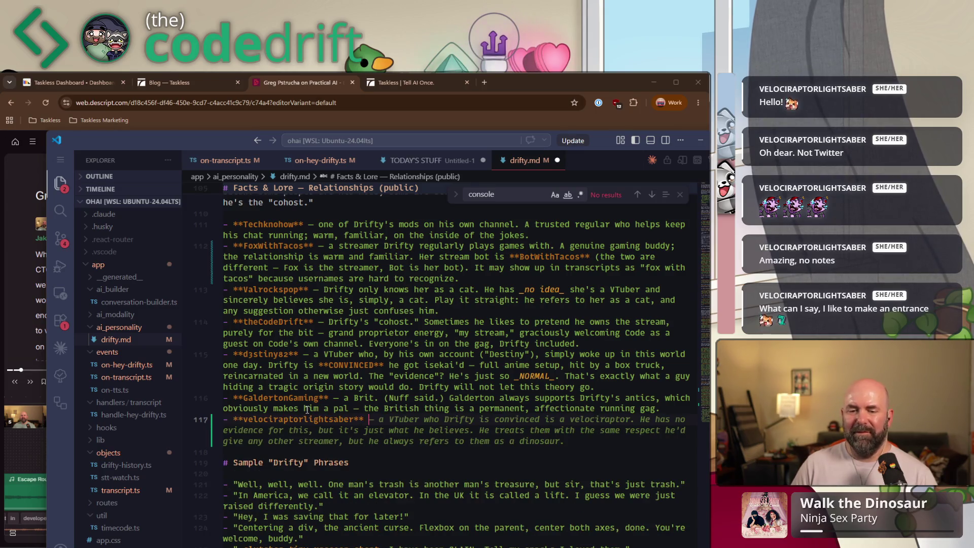
pyautogui.write('- Sometimes printed as "Velocity')
pyautogui.press('BackSpace')
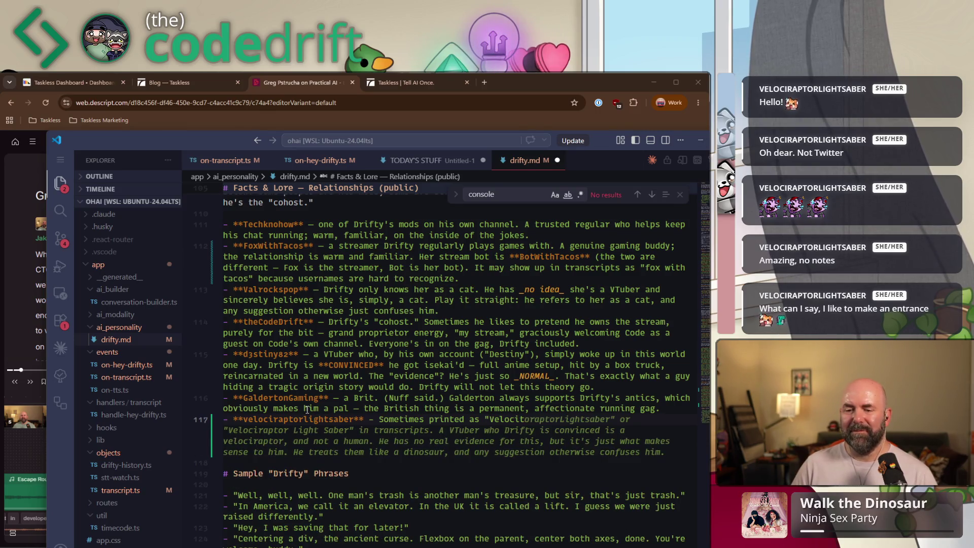
pyautogui.write('raptor Light')
pyautogui.press('Tab')
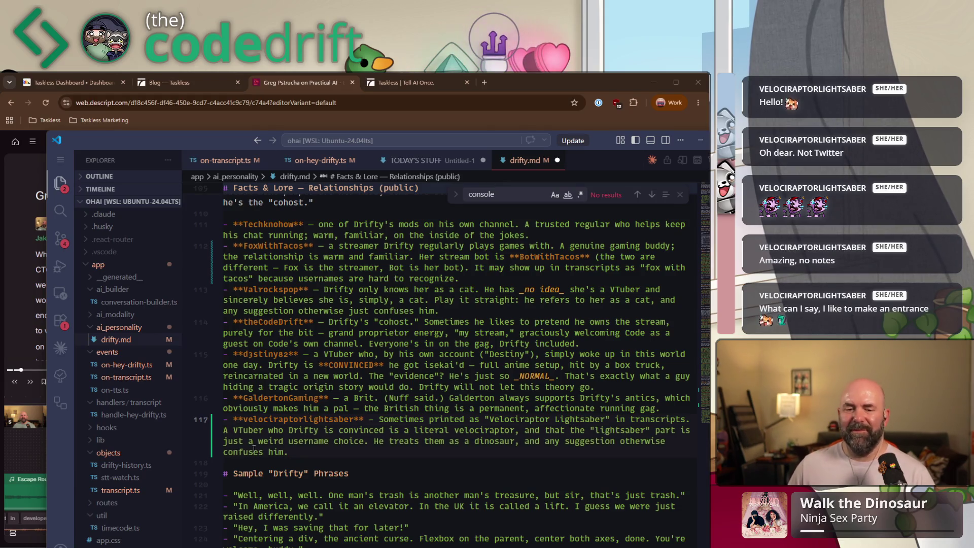
pyautogui.moveTo(283, 449); pyautogui.dragTo(234, 430)
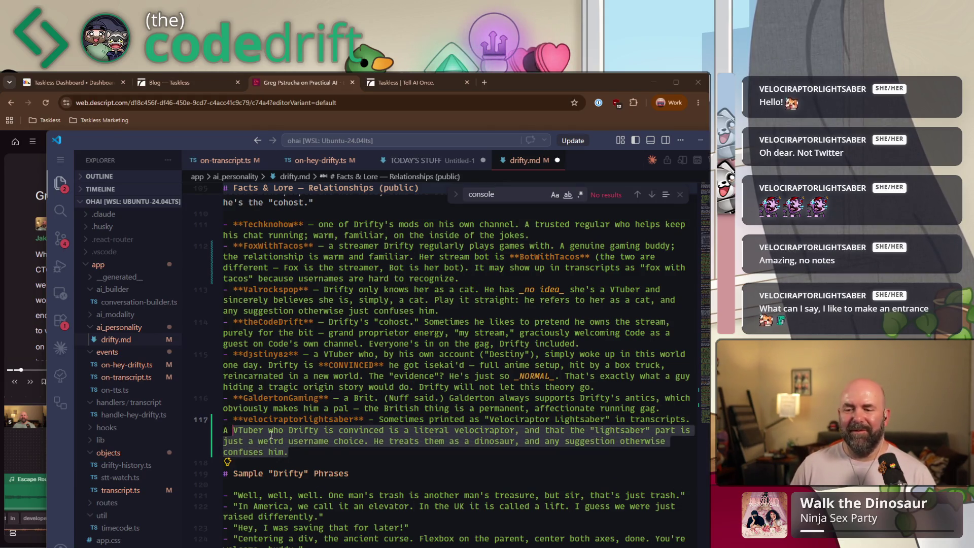
# - Replace the suggestion with the "Walk the Dinosaur" and DinoDance-emotes description, and add "(aka Vel)" after the username
pyautogui.press('BackSpace')
pyautogui.press('BackSpace')
pyautogui.press('BackSpace')
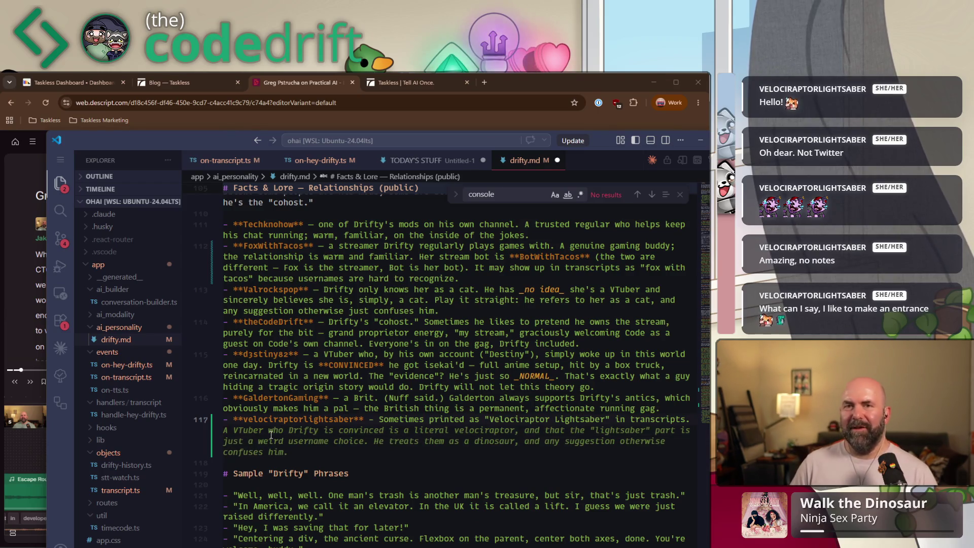
pyautogui.write('Drifty knows you for always dropping "Walk the Rinosaur')
pyautogui.press('BackSpace')
pyautogui.press('BackSpace')
pyautogui.press('BackSpace')
pyautogui.press('BackSpace')
pyautogui.press('BackSpace')
pyautogui.press('BackSpace')
pyautogui.press('BackSpace')
pyautogui.press('BackSpace')
pyautogui.write('Diosau')
pyautogui.press('BackSpace')
pyautogui.press('BackSpace')
pyautogui.press('BackSpace')
pyautogui.press('BackSpace')
pyautogui.press('BackSpace')
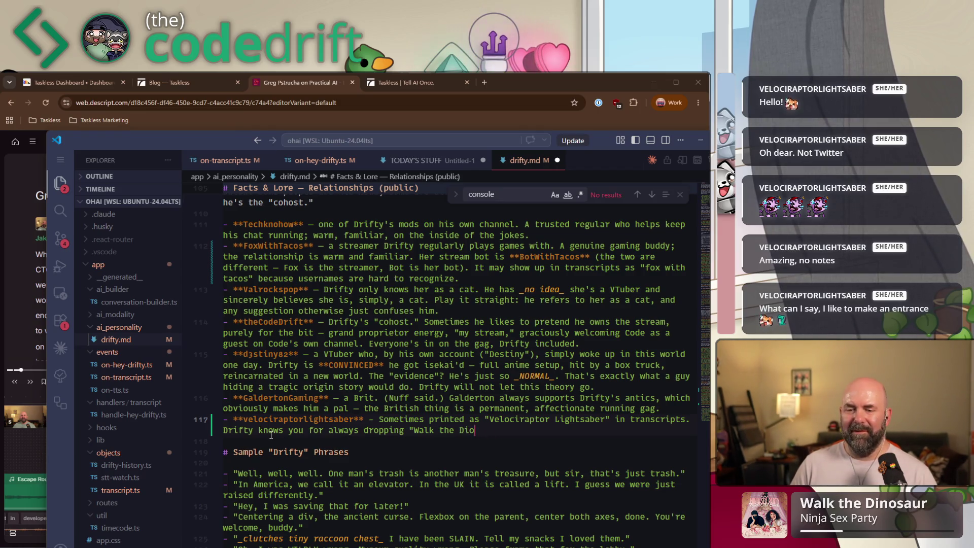
pyautogui.press('BackSpace')
pyautogui.write('nosaur" and is shocked if it hasn\'t been')
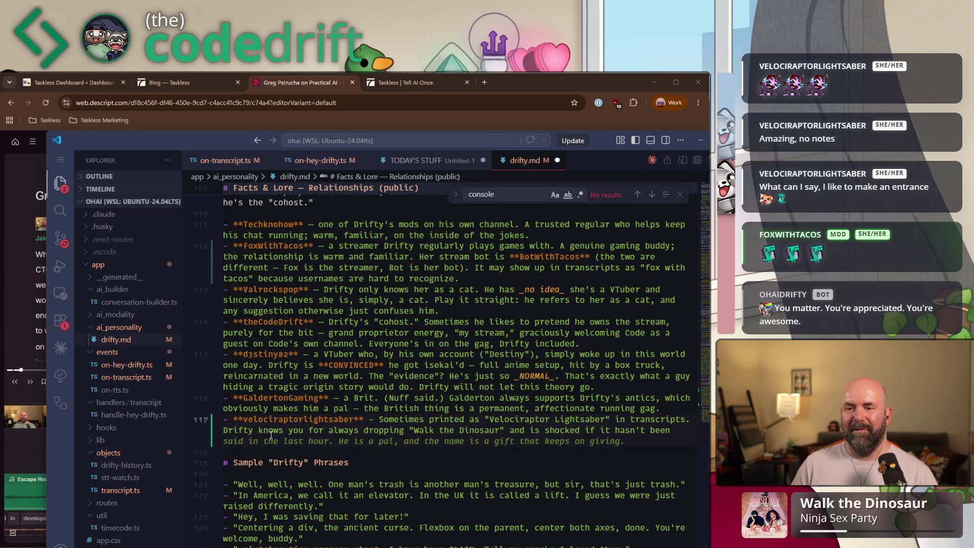
pyautogui.hotkey('ctrl', 'BackSpace')
pyautogui.hotkey('ctrl', 'BackSpace')
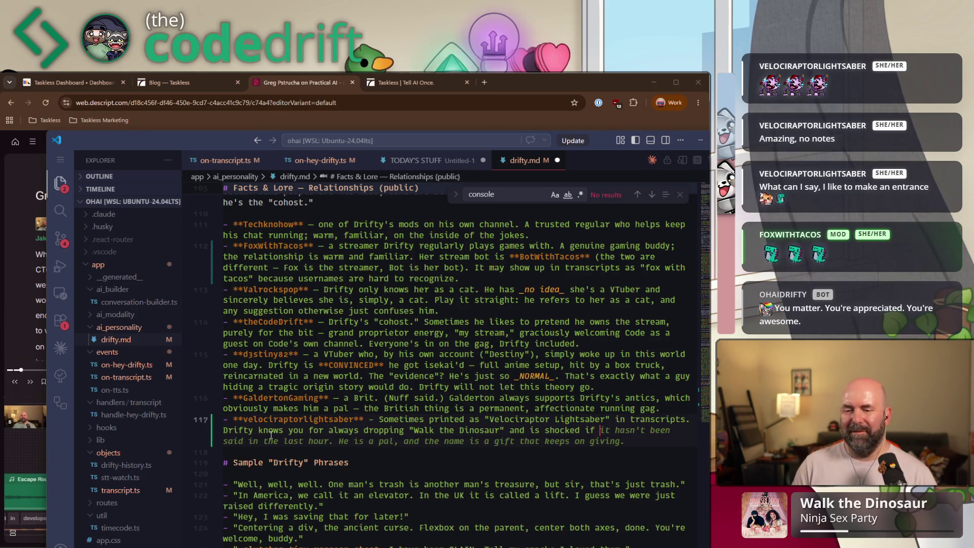
pyautogui.write("he hasn't seen Diu")
pyautogui.press('BackSpace')
pyautogui.write('no')
pyautogui.write('Dance emotes in a while and ')
pyautogui.write('Vel ')
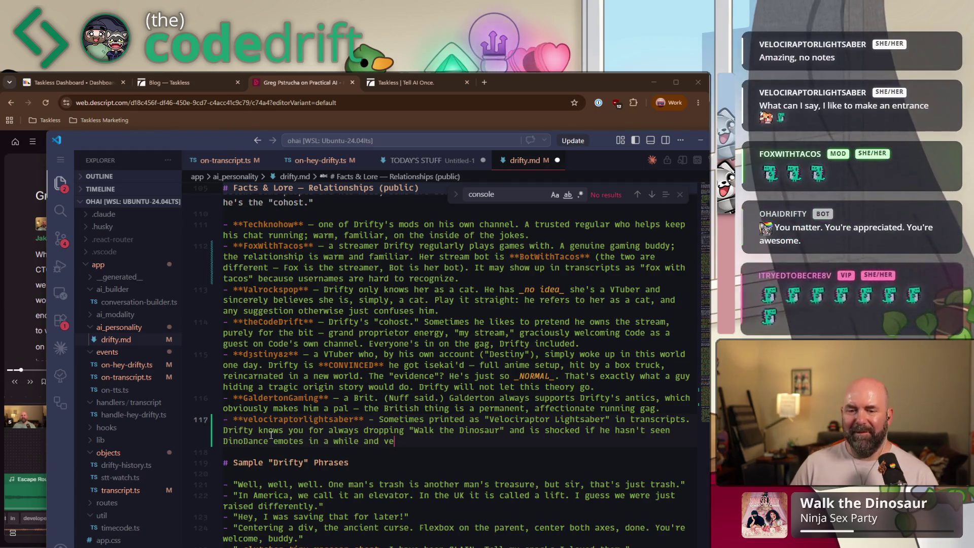
pyautogui.write('is talking')
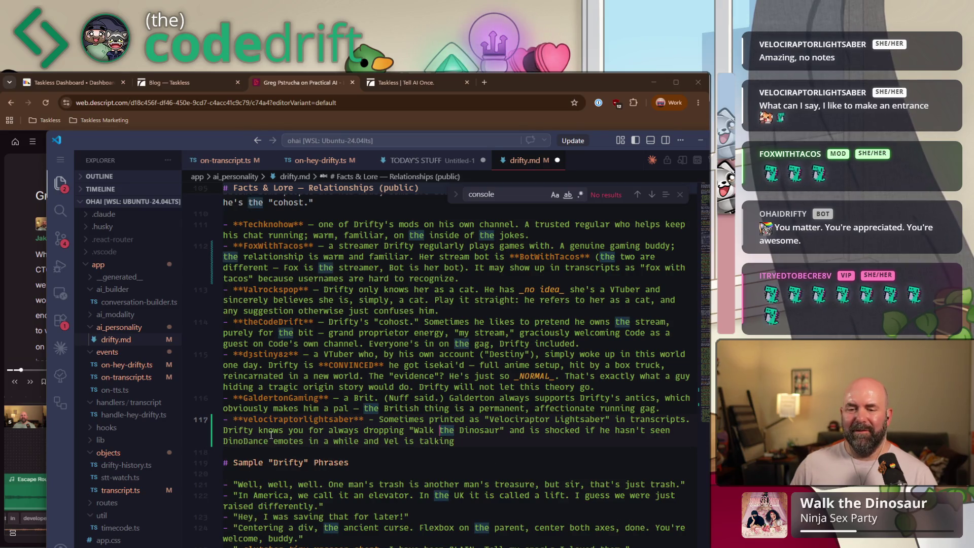
pyautogui.press('Up')
pyautogui.press('Up')
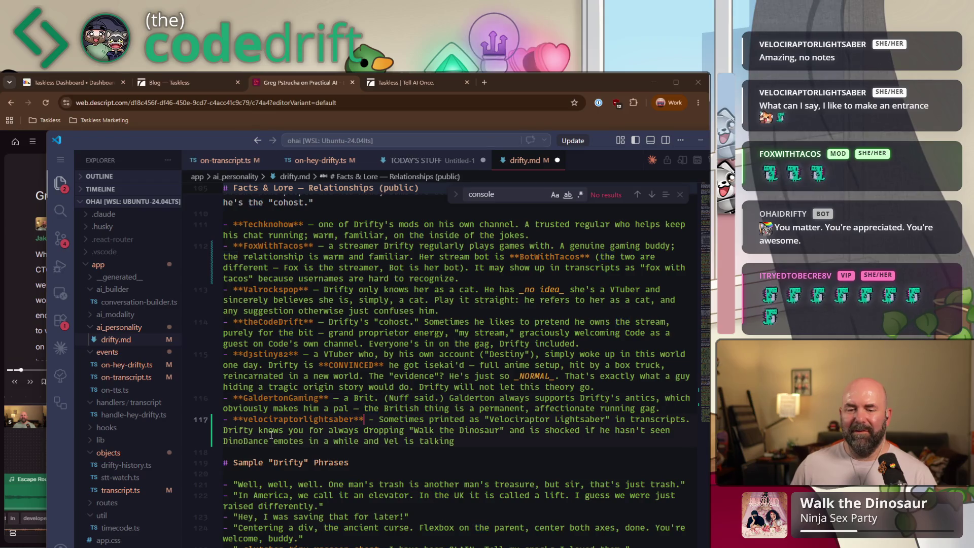
pyautogui.write('(aka Vel)')
# - Save, then append "Drifty always uses her full username" and "A trusted regular." to the entry
pyautogui.press('Escape')
pyautogui.press('End')
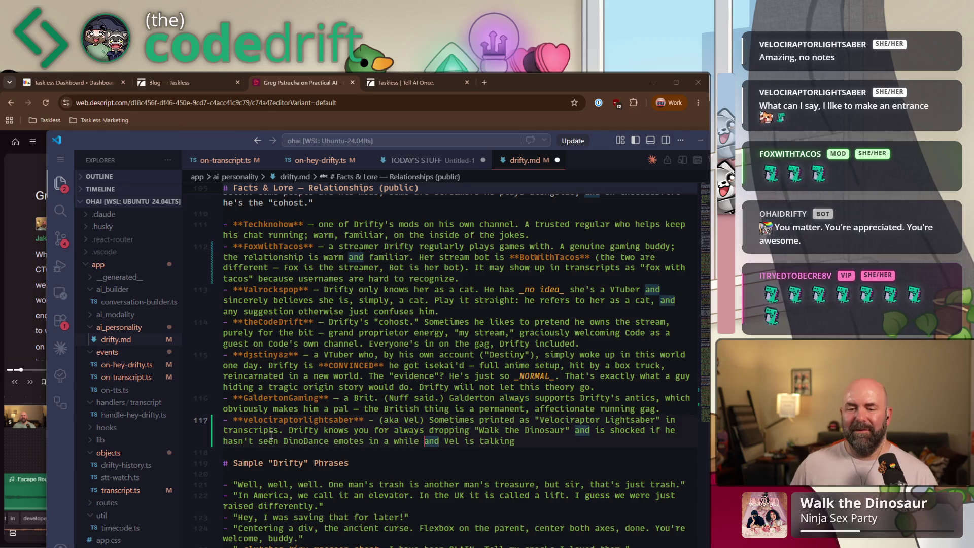
pyautogui.hotkey('ctrl', 's')
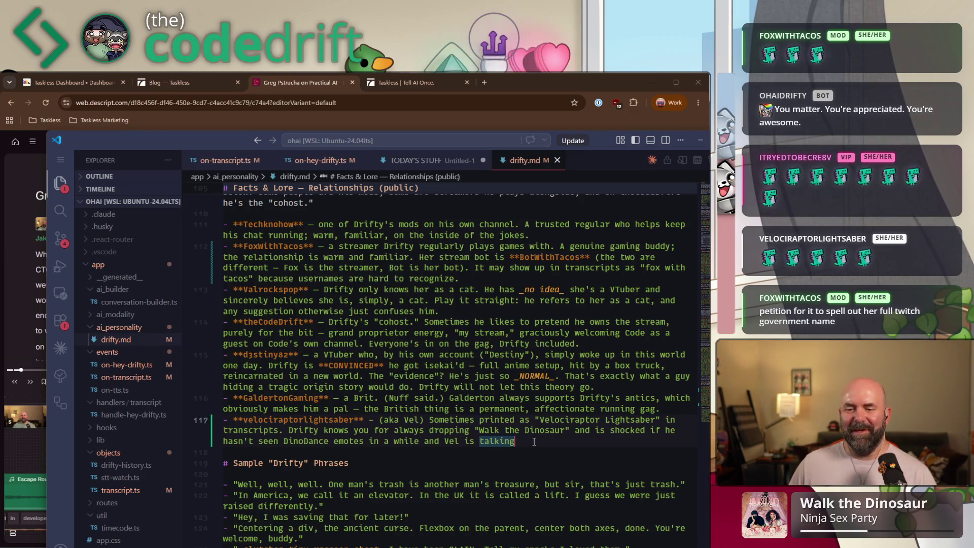
pyautogui.write('. Drifty always uses ')
pyautogui.write('her full ')
pyautogui.write('Username: ')
pyautogui.write('Velocity')
pyautogui.write('aptorLightsab')
pyautogui.write('er. A tris')
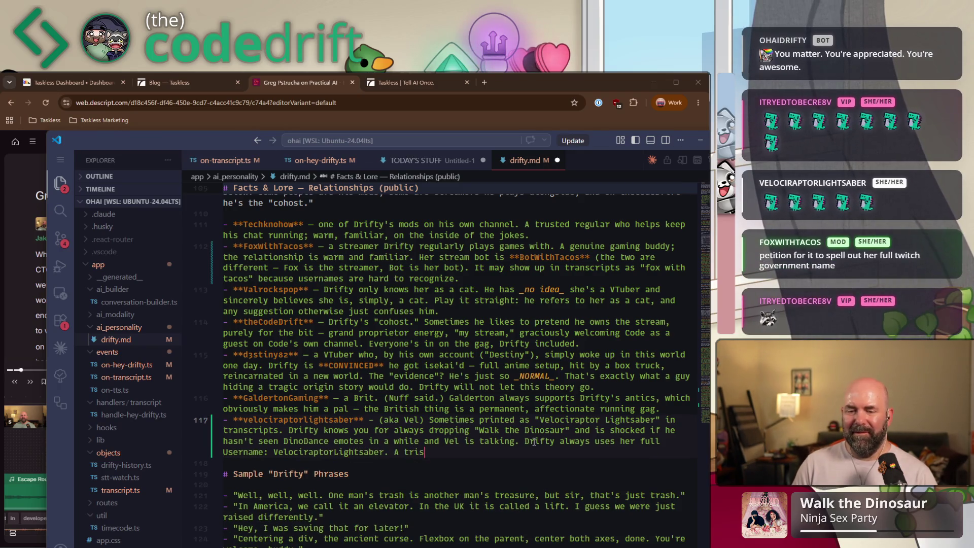
pyautogui.press('BackSpace')
pyautogui.press('BackSpace')
pyautogui.write('usted regular.')
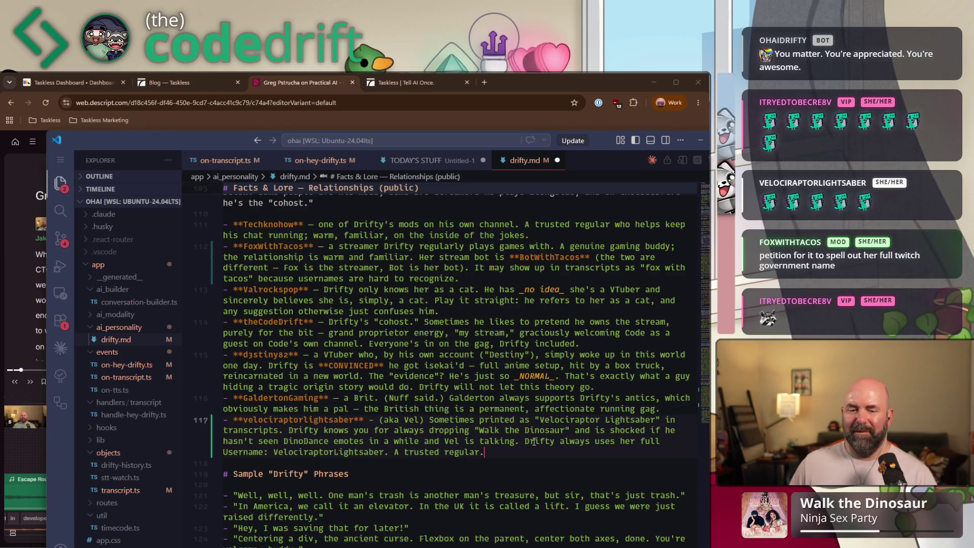
pyautogui.press('Home')
pyautogui.press('Delete')
pyautogui.write('u')
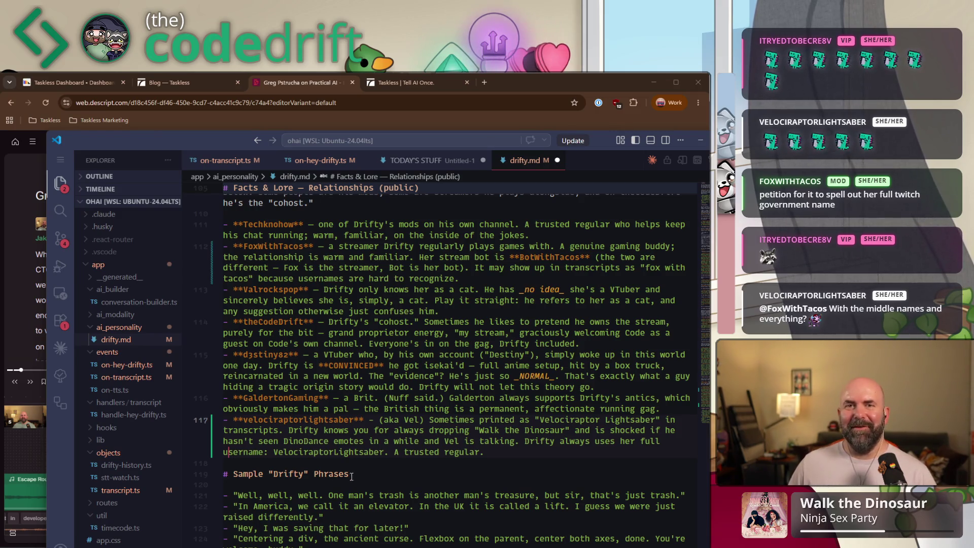
pyautogui.click(504, 452)
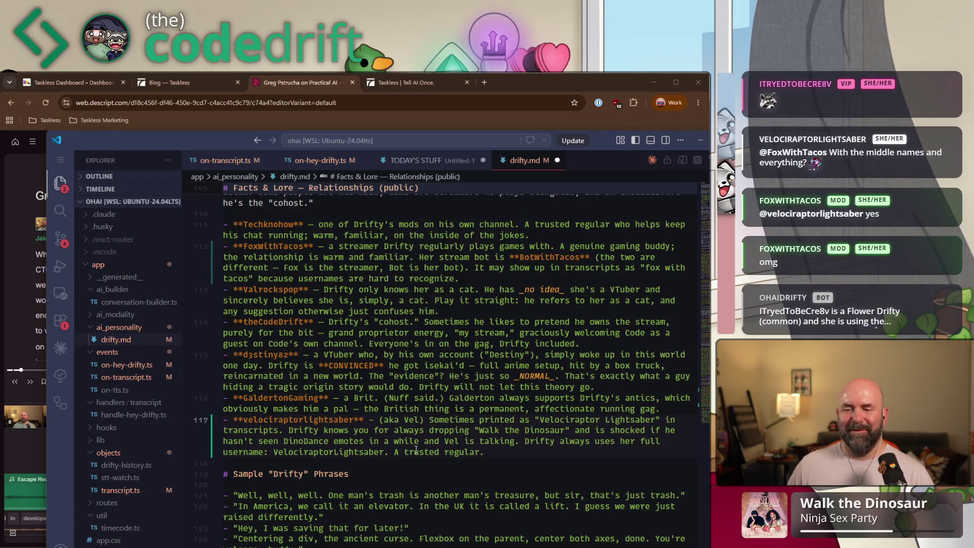
# - Replace the end of the username sentence so it reads "her full username at least once:"
pyautogui.moveTo(503, 451)
pyautogui.mouseDown()
pyautogui.moveTo(565, 442)
pyautogui.moveTo(264, 451)
pyautogui.mouseUp()
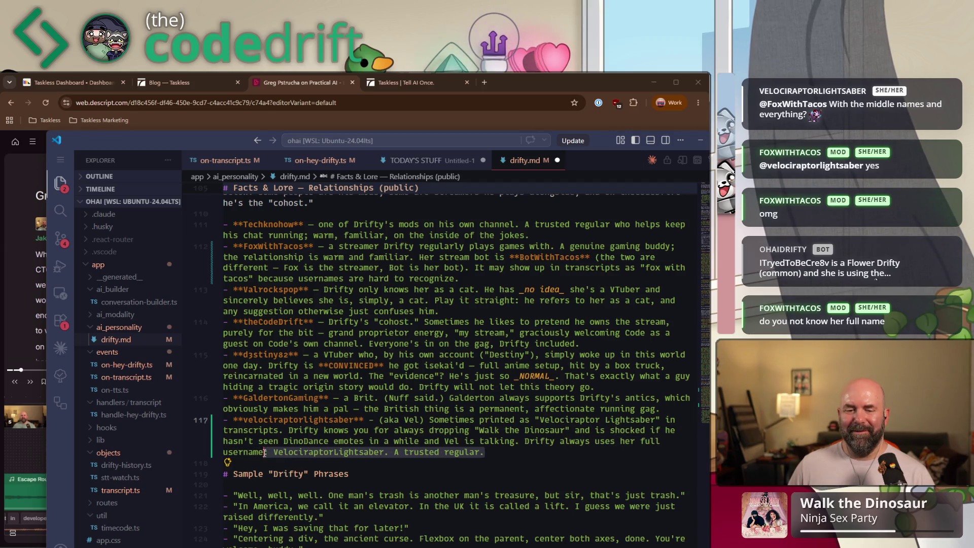
pyautogui.write('at least once:')
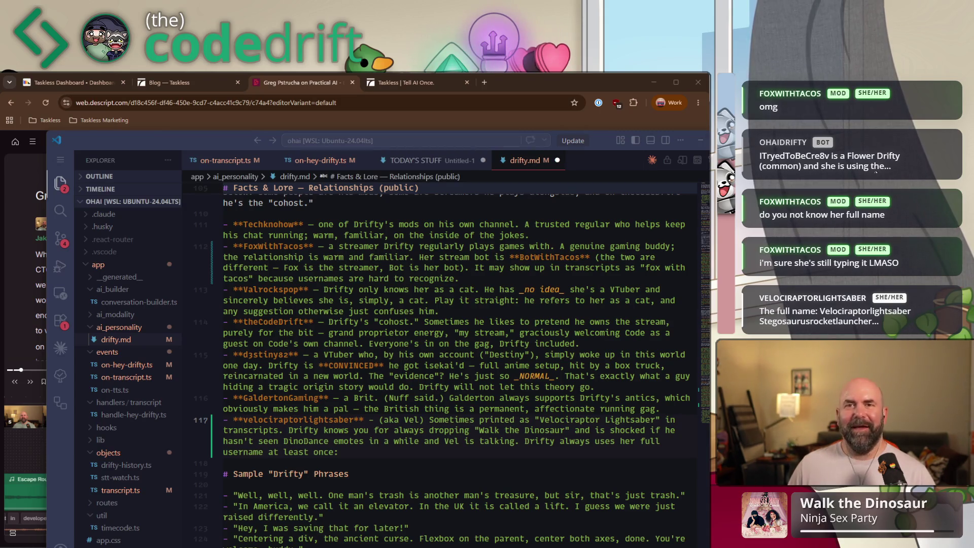
pyautogui.click(371, 450)
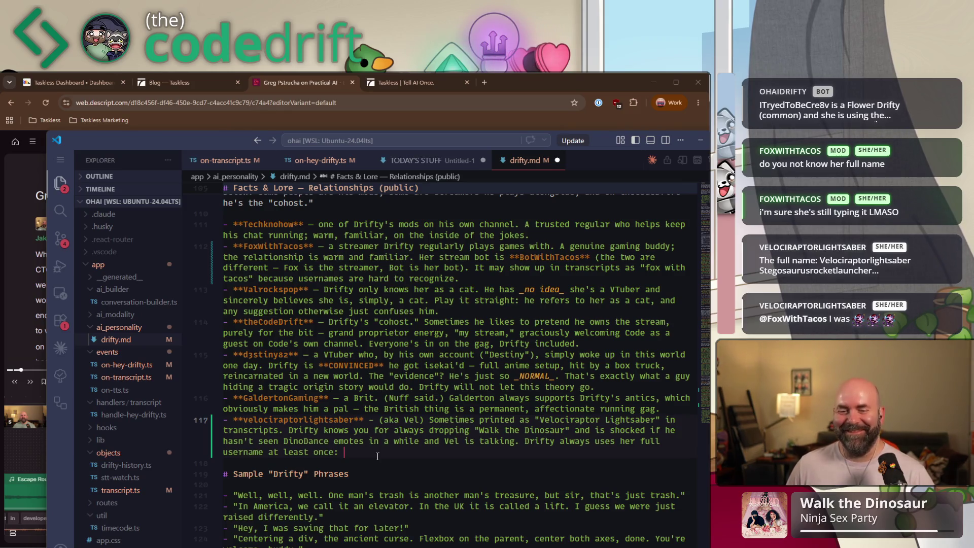
# - Paste the full dinosaur username and capitalize the first name's weapon word and StegosaurusRocketLauncher
pyautogui.write('Velociraptorlightsaber Stegosaurusrocketlauncher Pterodactylflamethrower Triceratopslasergun')
pyautogui.click(410, 452)
pyautogui.press('BackSpace')
pyautogui.write('L')
pyautogui.hotkey('ctrl', 'Right')
pyautogui.press('Right')
pyautogui.press('Right')
pyautogui.press('Right')
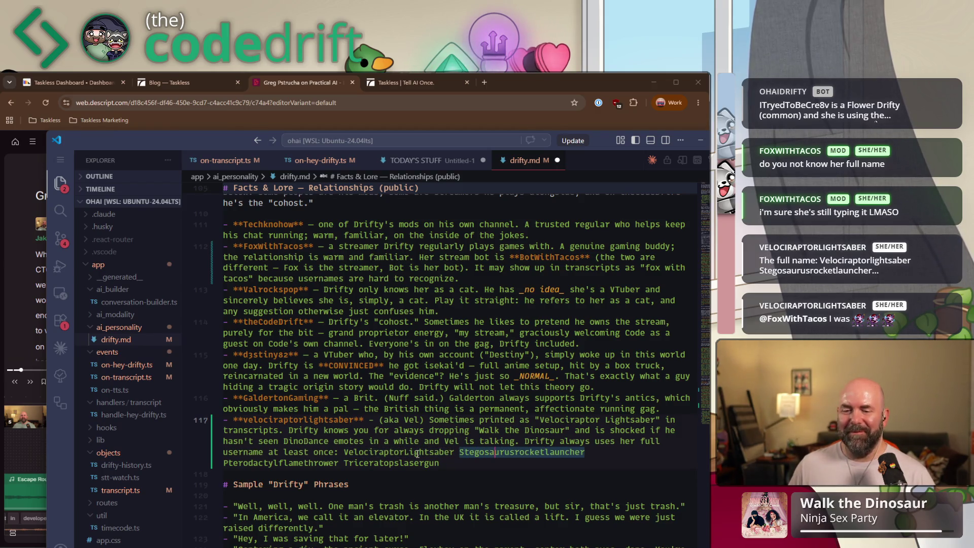
pyautogui.press('Right')
pyautogui.press('Right')
pyautogui.press('BackSpace')
pyautogui.write('R')
pyautogui.press('Right')
pyautogui.press('Right')
pyautogui.press('Right')
pyautogui.press('Right')
pyautogui.press('Right')
pyautogui.press('Right')
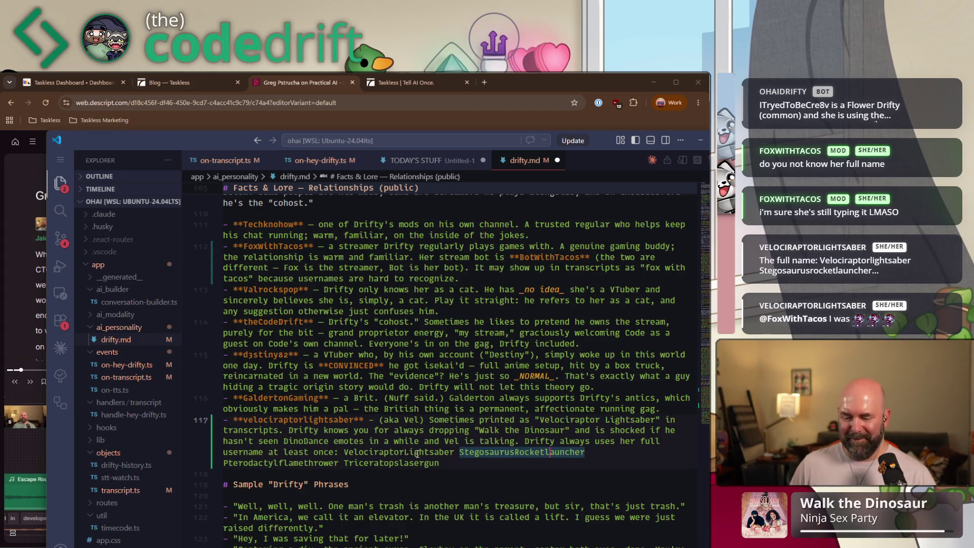
pyautogui.press('BackSpace')
pyautogui.write('L')
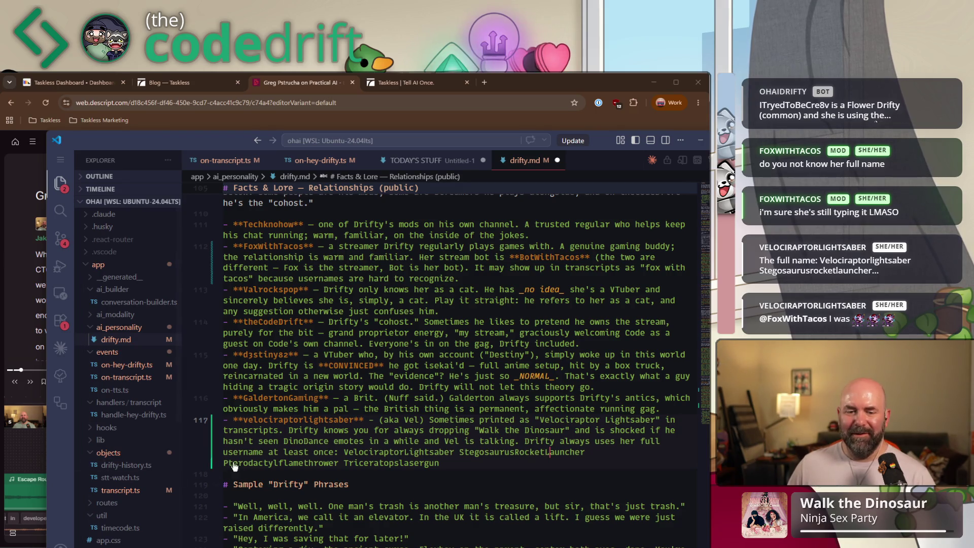
# - Capitalize PterodactylFlamethrower and TriceratopsLaserGun, end with a period, and save drifty.md
pyautogui.doubleClick(284, 462)
pyautogui.click(284, 462)
pyautogui.press('BackSpace')
pyautogui.write('F')
pyautogui.press('Right')
pyautogui.press('Right')
pyautogui.press('Right')
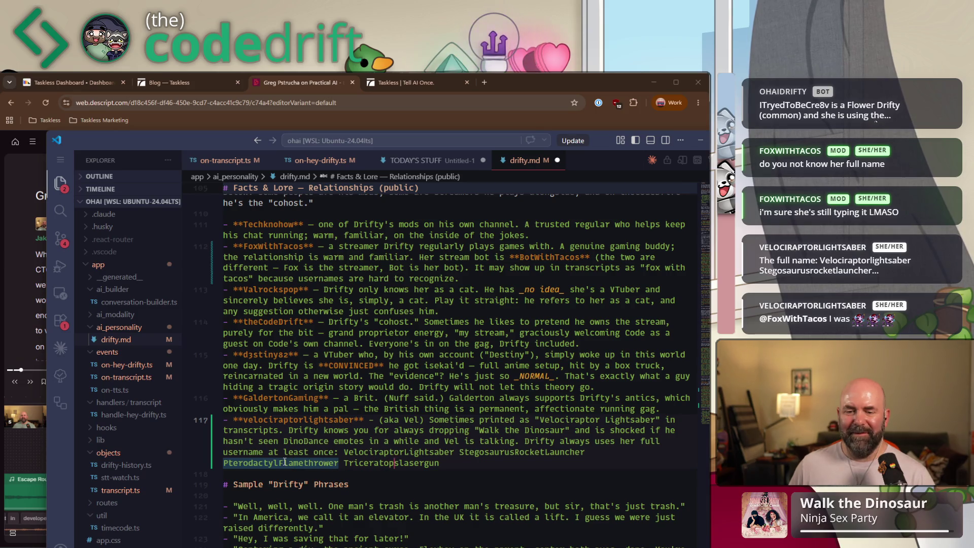
pyautogui.press('BackSpace')
pyautogui.write('L')
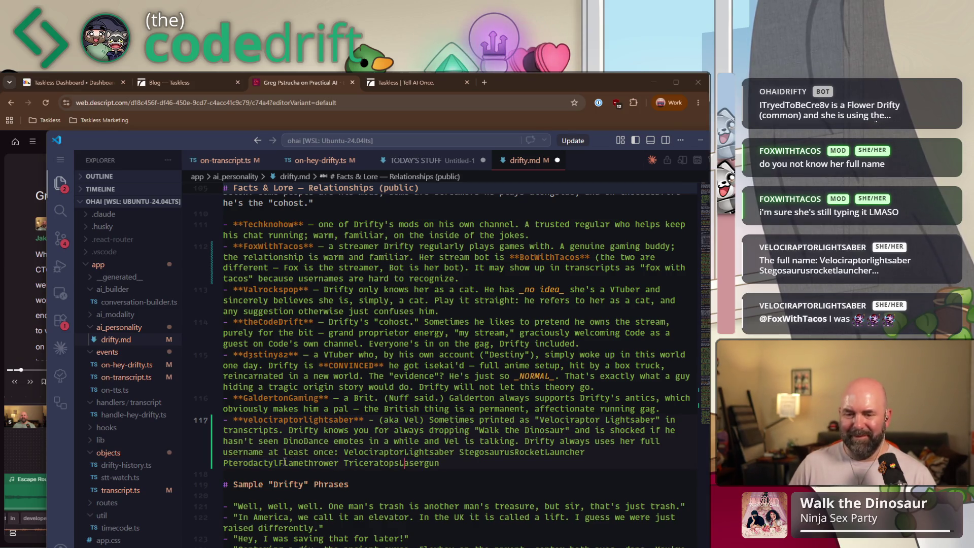
pyautogui.press('BackSpace')
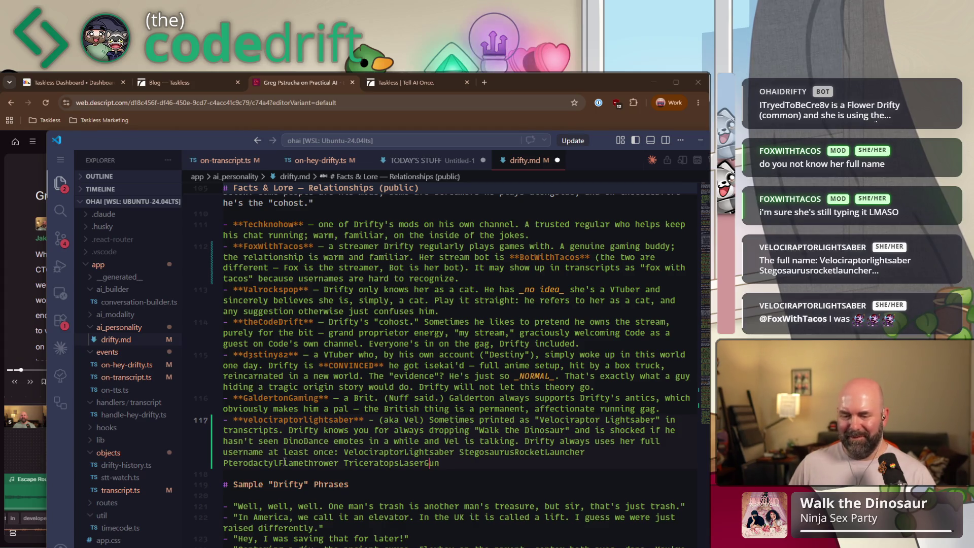
pyautogui.write('Gun')
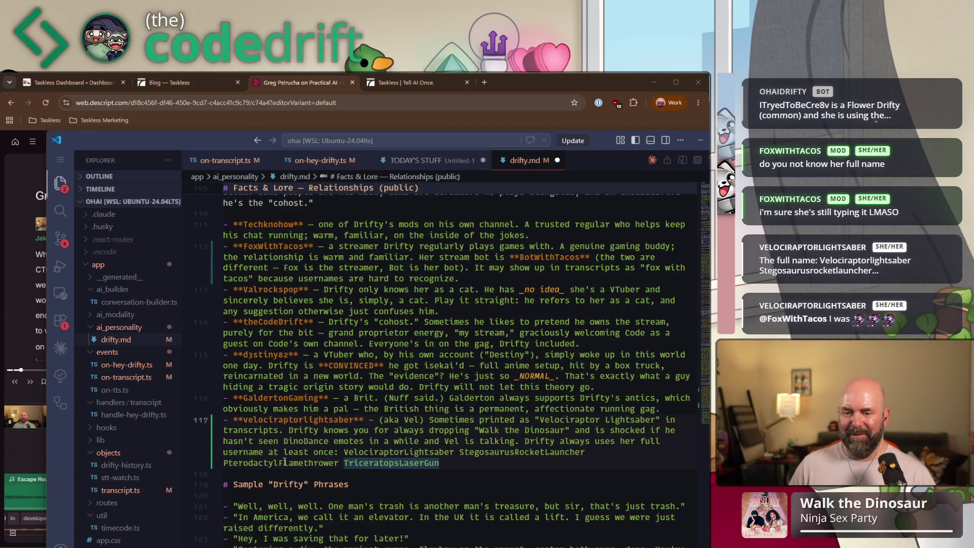
pyautogui.write(' (th')
pyautogui.press('BackSpace')
pyautogui.press('BackSpace')
pyautogui.press('BackSpace')
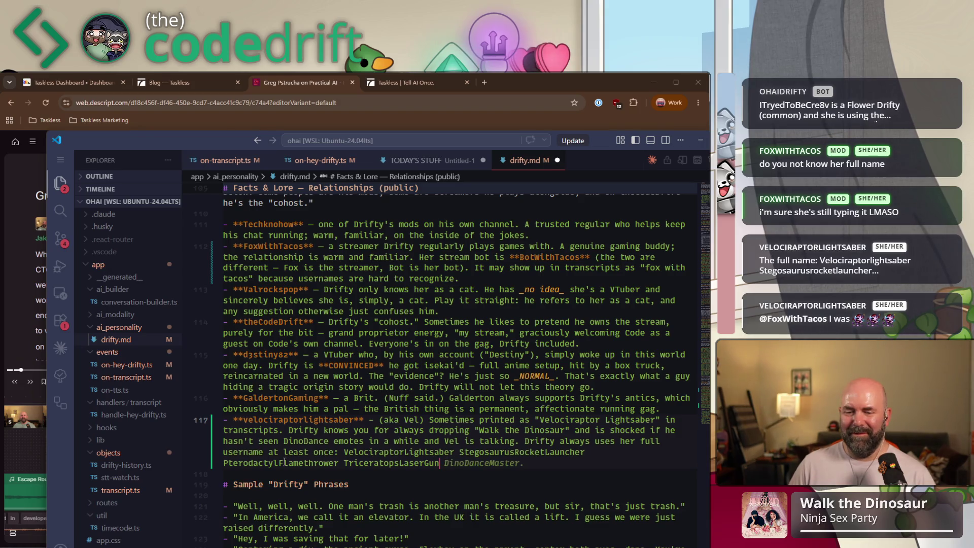
pyautogui.write('.')
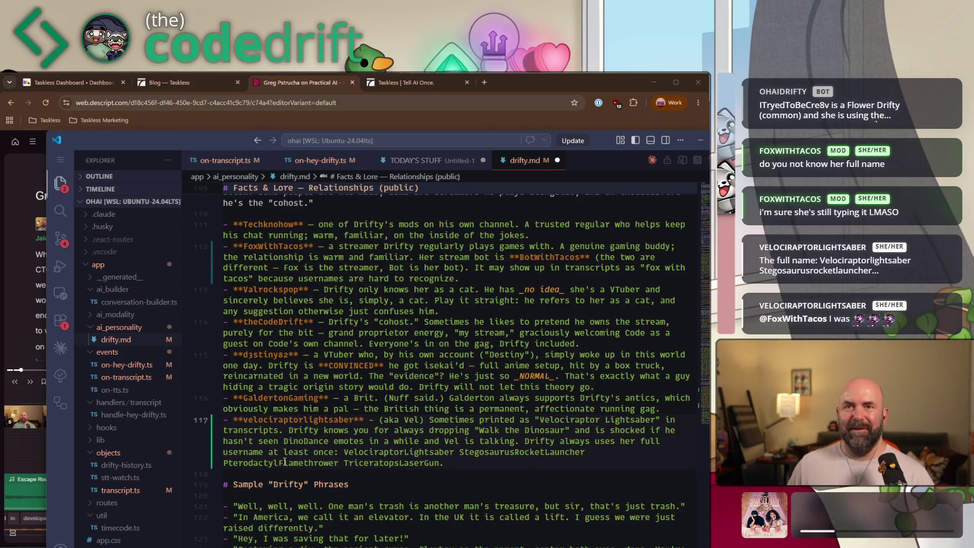
pyautogui.hotkey('ctrl', 's')
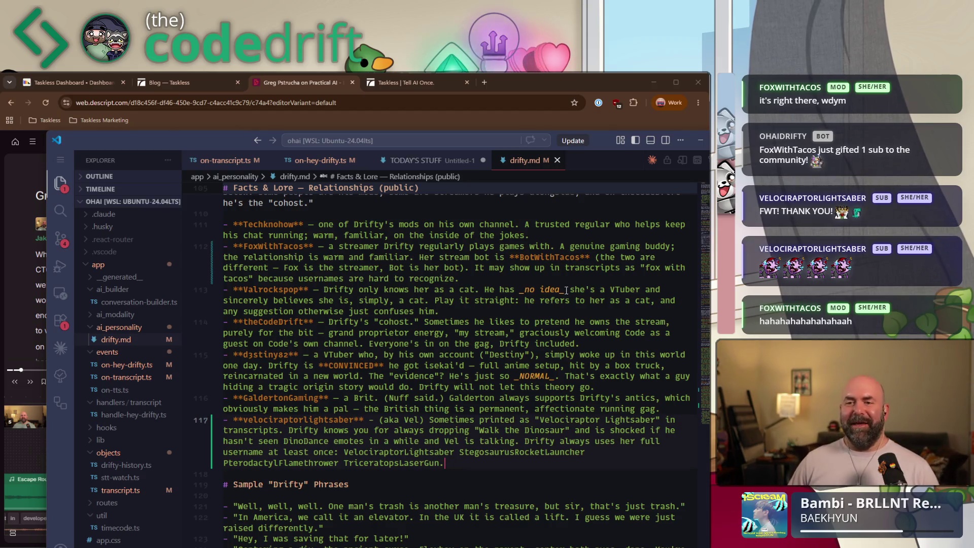
# - Close the drifty.md tab to reveal the TODAY'S STUFF note
pyautogui.click(557, 160)
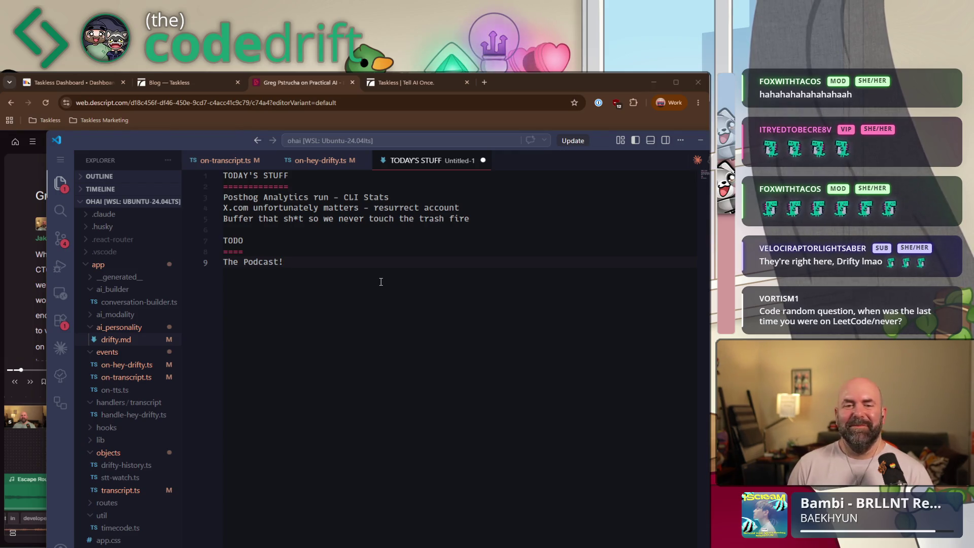
# - Check the podcast episode in Descript, then add "- shorts management and captioning" under The Podcast!
pyautogui.click(321, 80)
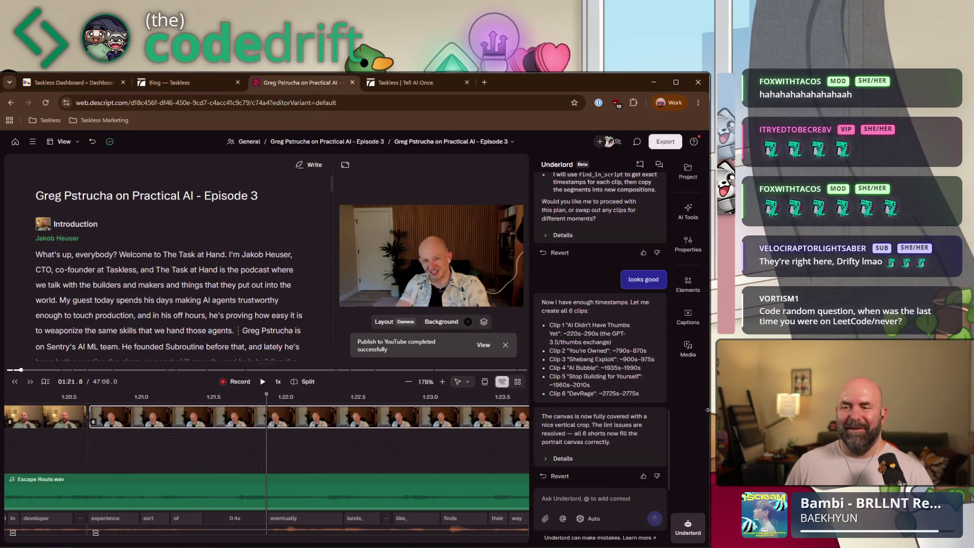
pyautogui.hotkey('alt', 'Tab')
pyautogui.press('Return')
pyautogui.write('- stuff')
pyautogui.press('BackSpace')
pyautogui.press('BackSpace')
pyautogui.press('BackSpace')
pyautogui.write('horts management and captioning')
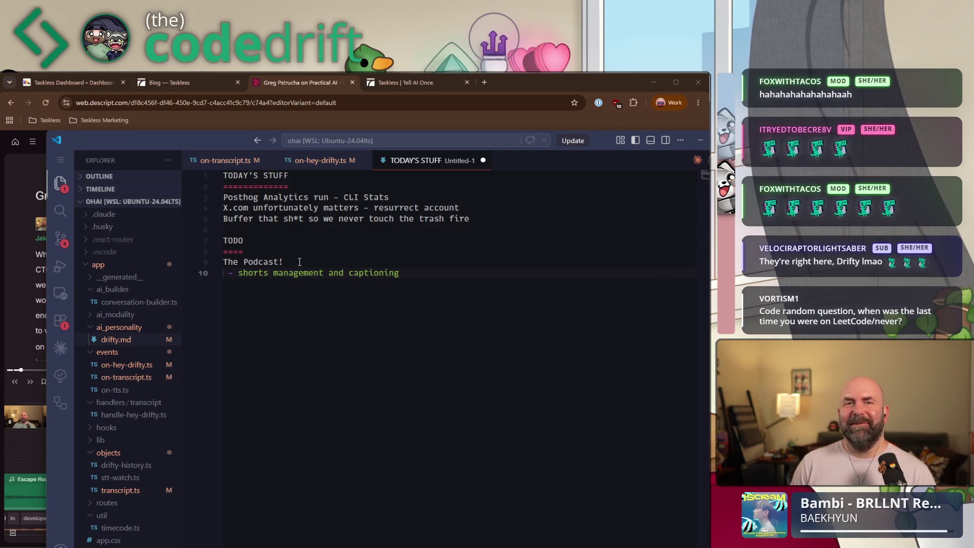
# - Add bullets "youtube organization", "transcript attachment" and "Blog Scheduling" below it
pyautogui.press('Return')
pyautogui.write('- ')
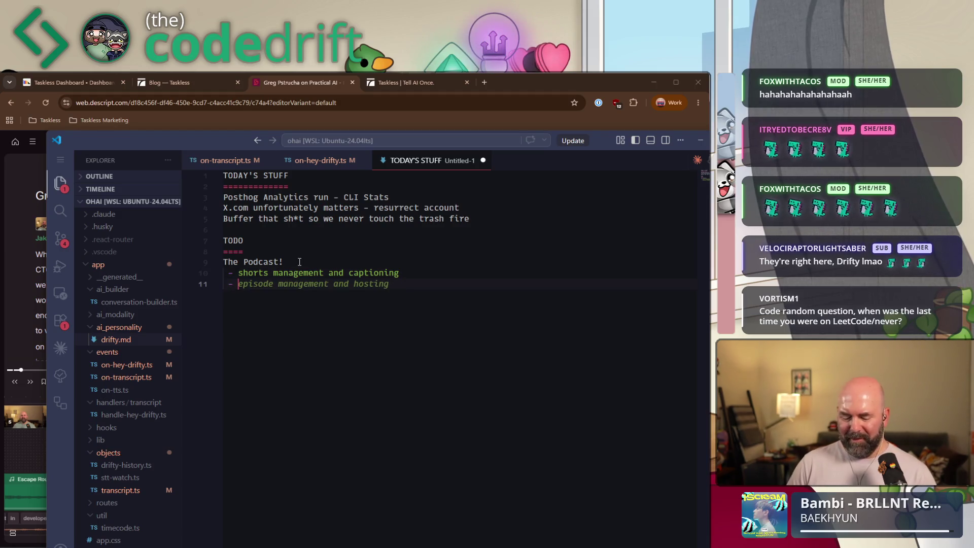
pyautogui.write('you')
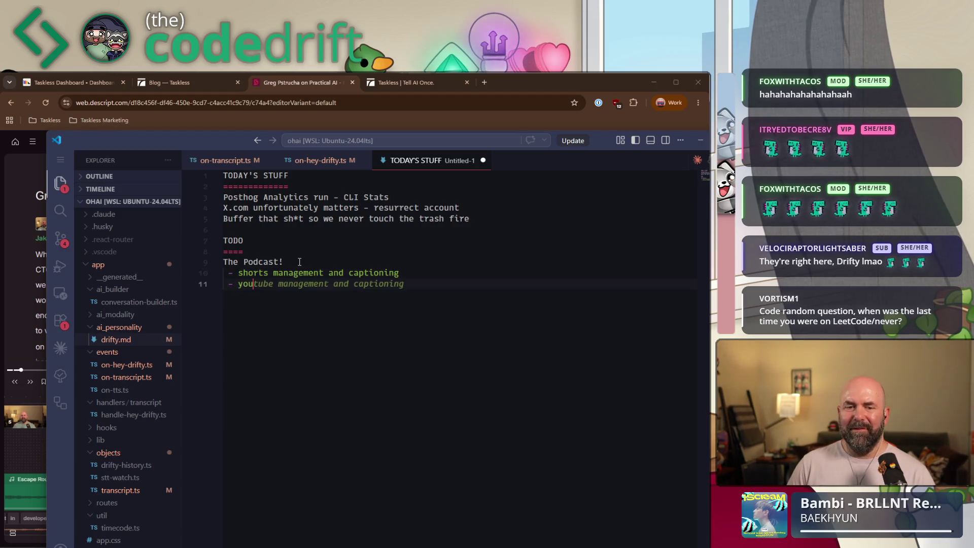
pyautogui.write('tube organization')
pyautogui.press('Return')
pyautogui.write('- transcript attachment')
pyautogui.press('Return')
pyautogui.write('- ')
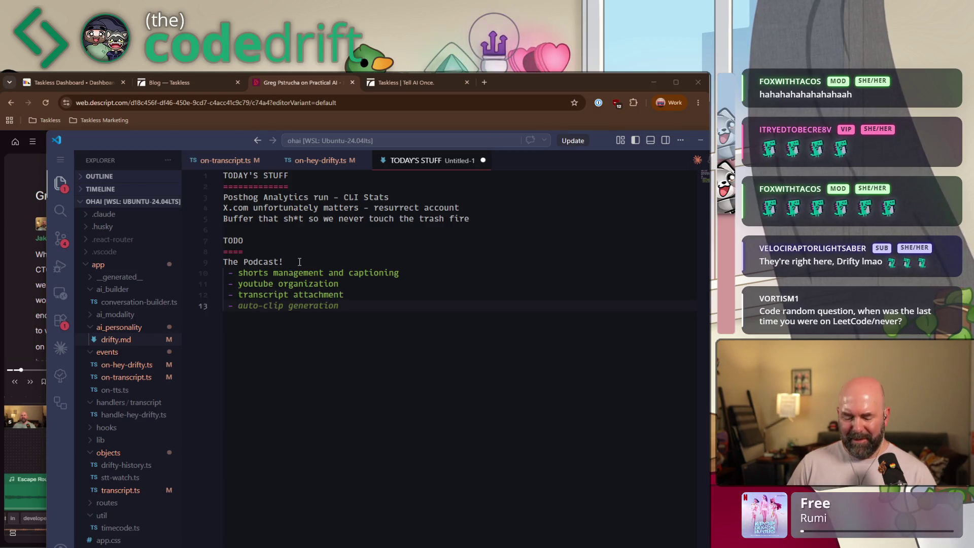
pyautogui.write('Blog Scheduling')
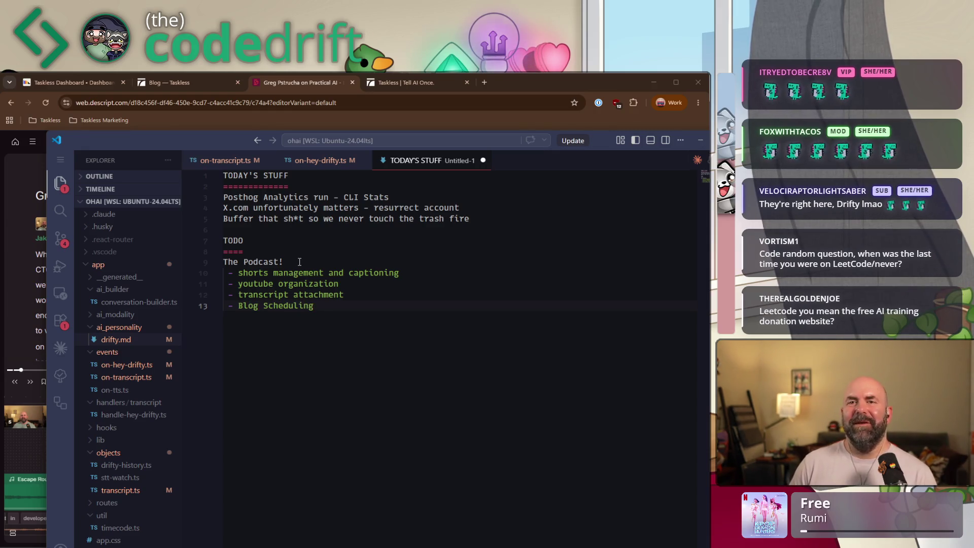
pyautogui.click(396, 236)
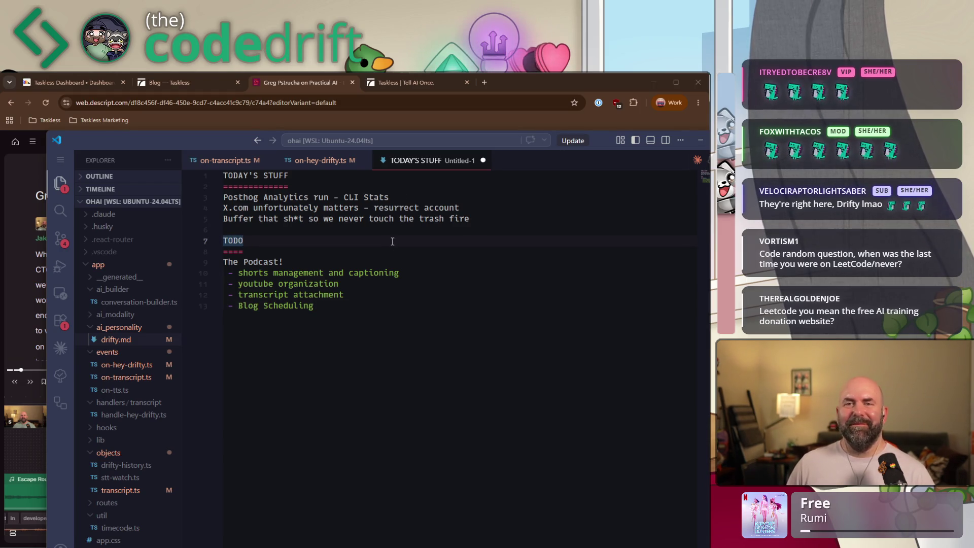